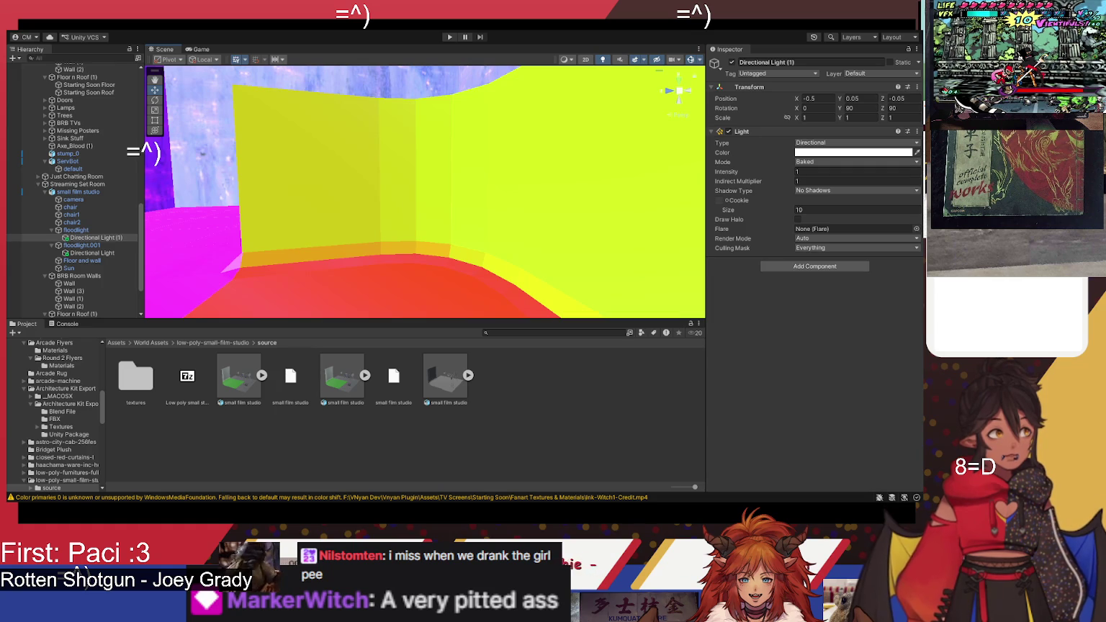
Step: Orbit around the magenta room and select the small film studio set
{"action": "mouse_move", "coordinate": [447, 252]}
{"action": "left_mouse_down"}
{"action": "mouse_move", "coordinate": [402, 255]}
{"action": "mouse_move", "coordinate": [308, 229]}
{"action": "left_mouse_up"}
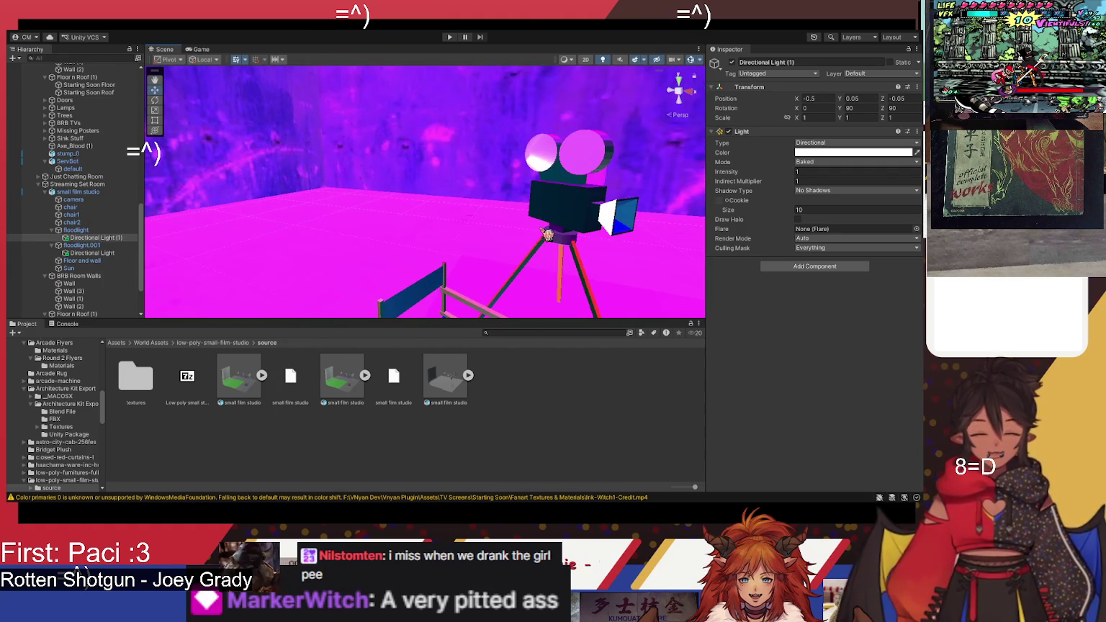
{"action": "mouse_move", "coordinate": [551, 234]}
{"action": "left_mouse_down"}
{"action": "mouse_move", "coordinate": [483, 232]}
{"action": "mouse_move", "coordinate": [486, 254]}
{"action": "mouse_move", "coordinate": [473, 216]}
{"action": "mouse_move", "coordinate": [647, 241]}
{"action": "mouse_move", "coordinate": [572, 219]}
{"action": "mouse_move", "coordinate": [634, 261]}
{"action": "left_mouse_up"}
{"action": "key", "text": "f"}
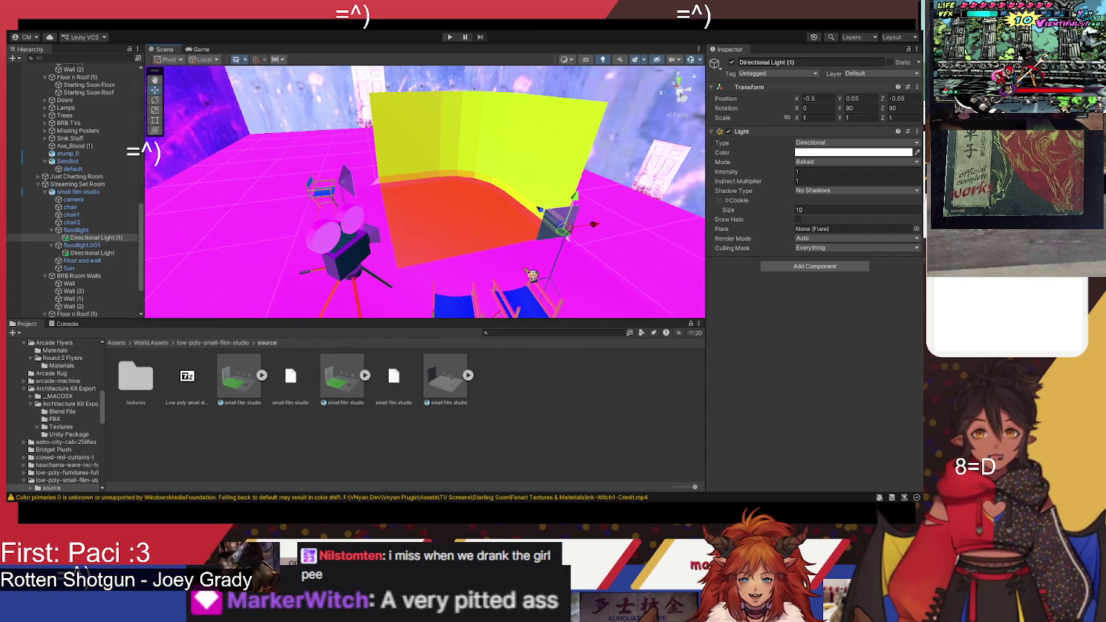
{"action": "mouse_move", "coordinate": [522, 264]}
{"action": "left_mouse_down"}
{"action": "mouse_move", "coordinate": [494, 249]}
{"action": "mouse_move", "coordinate": [490, 225]}
{"action": "left_mouse_up"}
{"action": "left_click", "coordinate": [533, 223]}
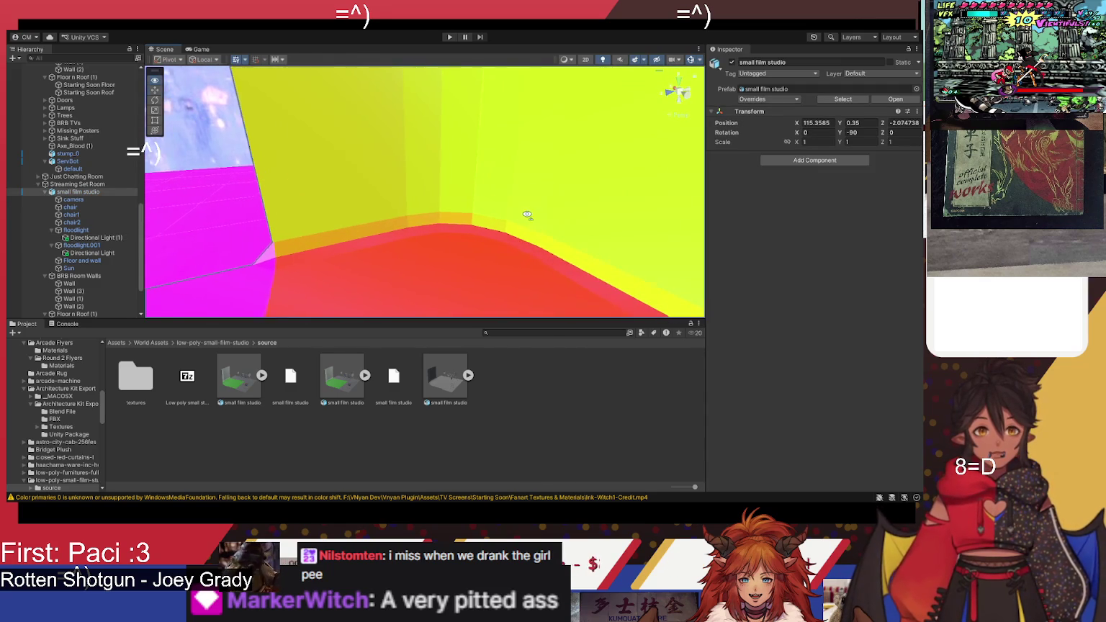
{"action": "mouse_move", "coordinate": [435, 38]}
{"action": "left_mouse_down"}
{"action": "mouse_move", "coordinate": [451, 154]}
{"action": "mouse_move", "coordinate": [458, 145]}
{"action": "left_mouse_up"}
Step: Select the Sun light and orbit the studio set from several angles
{"action": "left_click", "coordinate": [460, 146]}
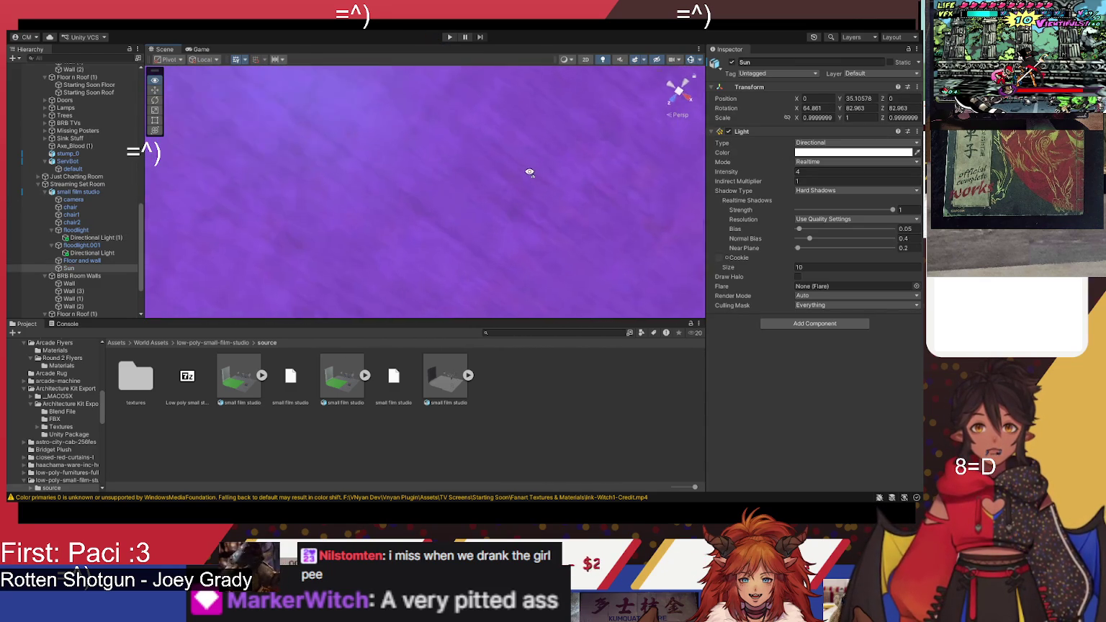
{"action": "mouse_move", "coordinate": [461, 316]}
{"action": "left_mouse_down"}
{"action": "mouse_move", "coordinate": [456, 288]}
{"action": "mouse_move", "coordinate": [650, 469]}
{"action": "mouse_move", "coordinate": [592, 476]}
{"action": "mouse_move", "coordinate": [664, 319]}
{"action": "left_mouse_up"}
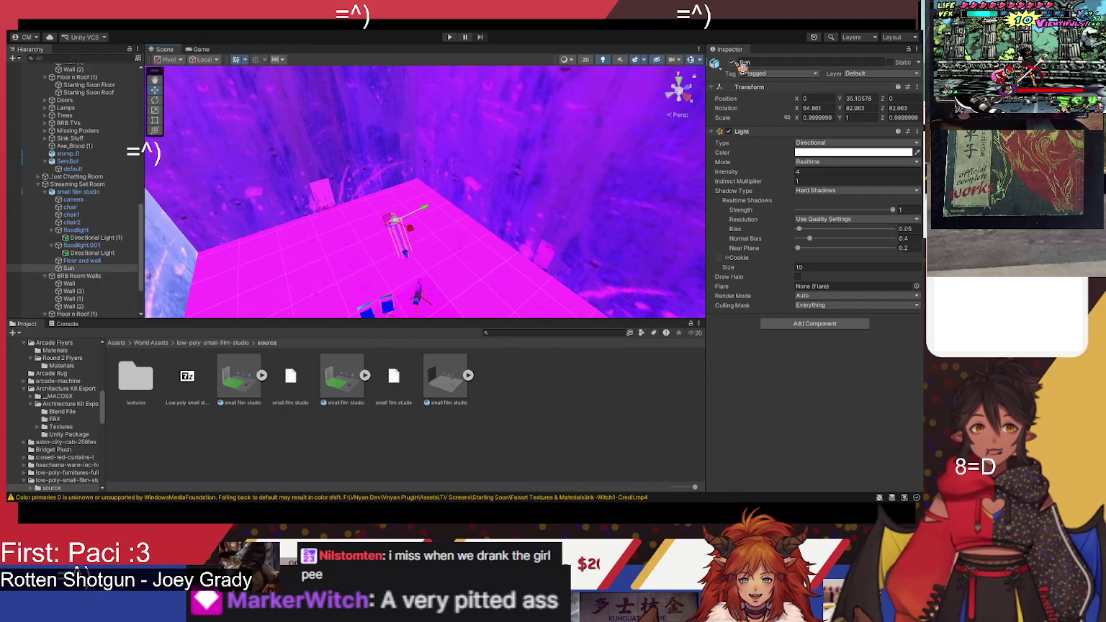
{"action": "mouse_move", "coordinate": [432, 244]}
{"action": "left_mouse_down"}
{"action": "mouse_move", "coordinate": [382, 267]}
{"action": "mouse_move", "coordinate": [400, 207]}
{"action": "left_mouse_up"}
{"action": "left_click_drag", "start_coordinate": [306, 178], "coordinate": [240, 151]}
{"action": "mouse_move", "coordinate": [479, 233]}
{"action": "left_mouse_down"}
{"action": "mouse_move", "coordinate": [399, 265]}
{"action": "mouse_move", "coordinate": [404, 302]}
{"action": "mouse_move", "coordinate": [533, 349]}
{"action": "left_mouse_up"}
{"action": "mouse_move", "coordinate": [453, 295]}
{"action": "left_mouse_down"}
{"action": "mouse_move", "coordinate": [433, 260]}
{"action": "mouse_move", "coordinate": [345, 216]}
{"action": "mouse_move", "coordinate": [313, 170]}
{"action": "mouse_move", "coordinate": [277, 157]}
{"action": "left_mouse_up"}
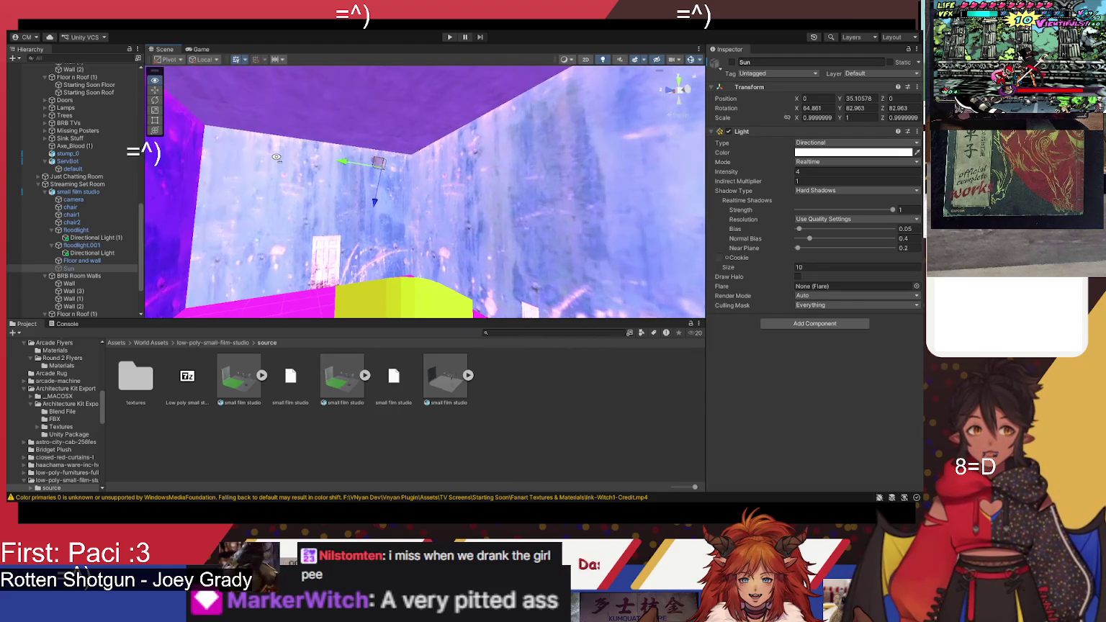
Step: Select the floodlight's Directional Light (1) and view it from overhead
{"action": "left_click", "coordinate": [95, 269]}
{"action": "left_click", "coordinate": [315, 460]}
{"action": "mouse_move", "coordinate": [378, 281]}
{"action": "left_mouse_down"}
{"action": "mouse_move", "coordinate": [380, 366]}
{"action": "mouse_move", "coordinate": [400, 358]}
{"action": "left_mouse_up"}
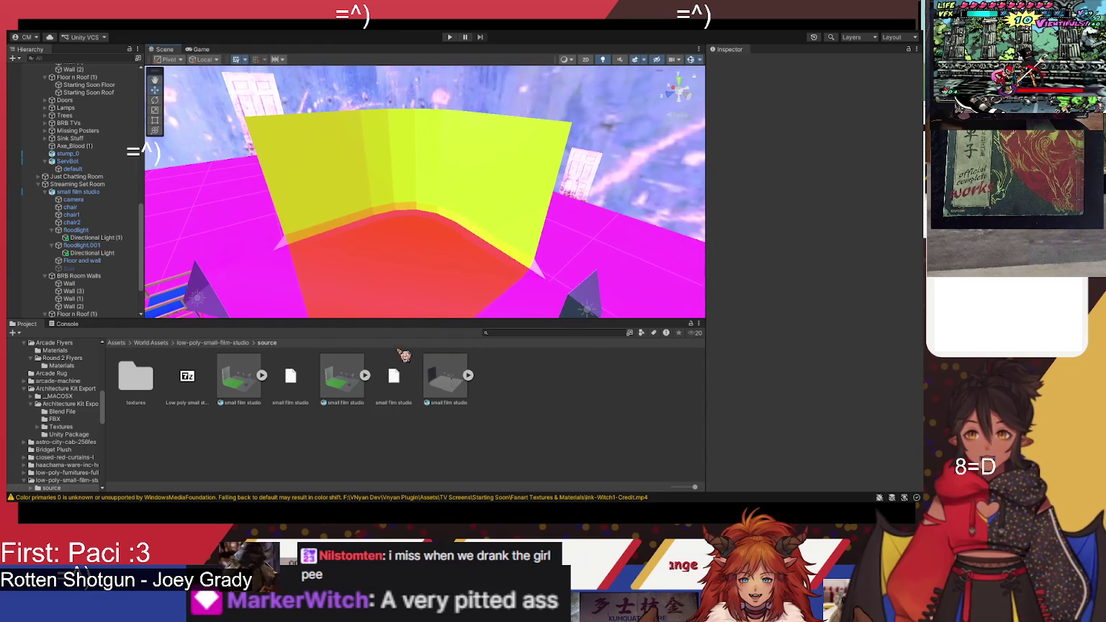
{"action": "left_click", "coordinate": [115, 238]}
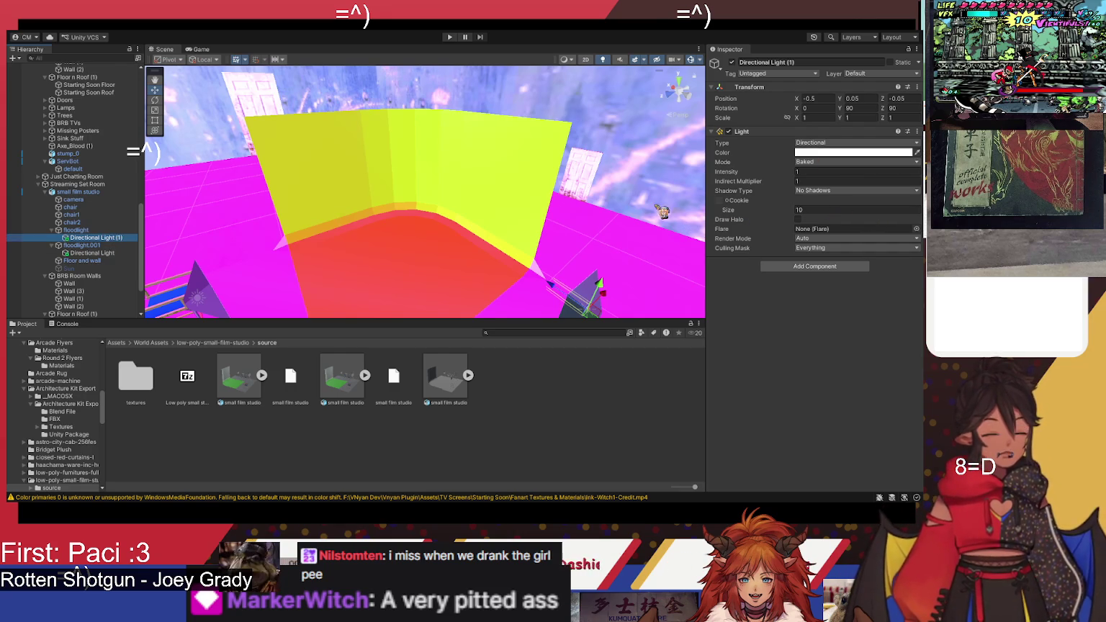
{"action": "mouse_move", "coordinate": [425, 217]}
{"action": "left_mouse_down"}
{"action": "mouse_move", "coordinate": [455, 191]}
{"action": "mouse_move", "coordinate": [354, 148]}
{"action": "mouse_move", "coordinate": [374, 267]}
{"action": "mouse_move", "coordinate": [291, 146]}
{"action": "mouse_move", "coordinate": [223, 128]}
{"action": "mouse_move", "coordinate": [340, 167]}
{"action": "left_mouse_up"}
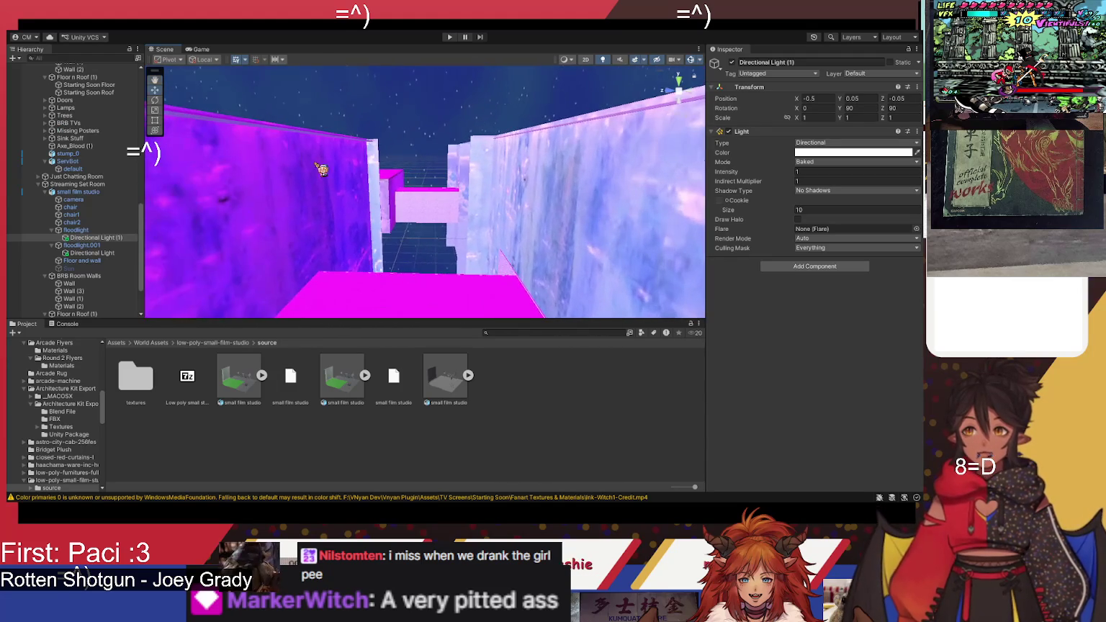
{"action": "scroll", "coordinate": [108, 190], "scroll_direction": "up", "scroll_amount": 15}
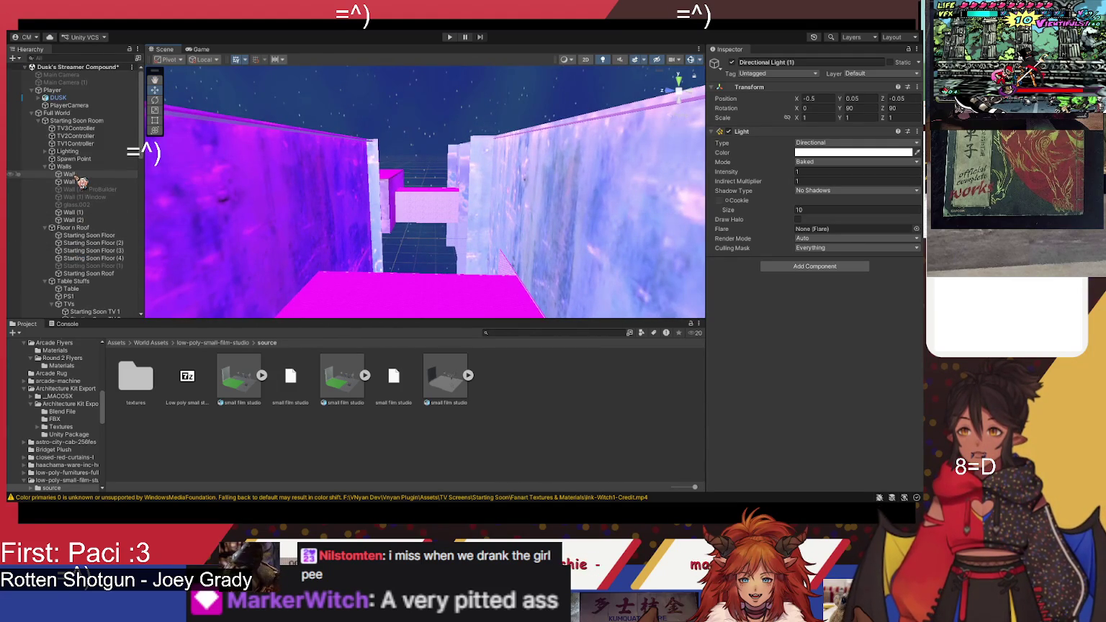
Step: Frame the Starting Soon Room with F and orbit to see the room and grid
{"action": "left_click", "coordinate": [76, 121]}
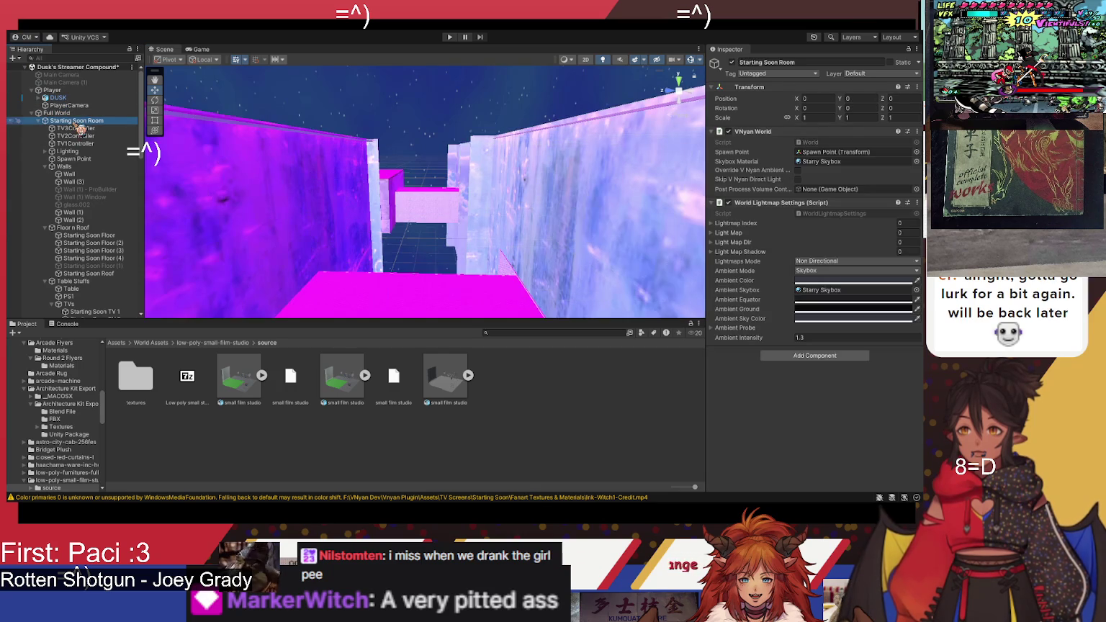
{"action": "key", "text": "f"}
{"action": "left_click_drag", "start_coordinate": [465, 195], "coordinate": [457, 146]}
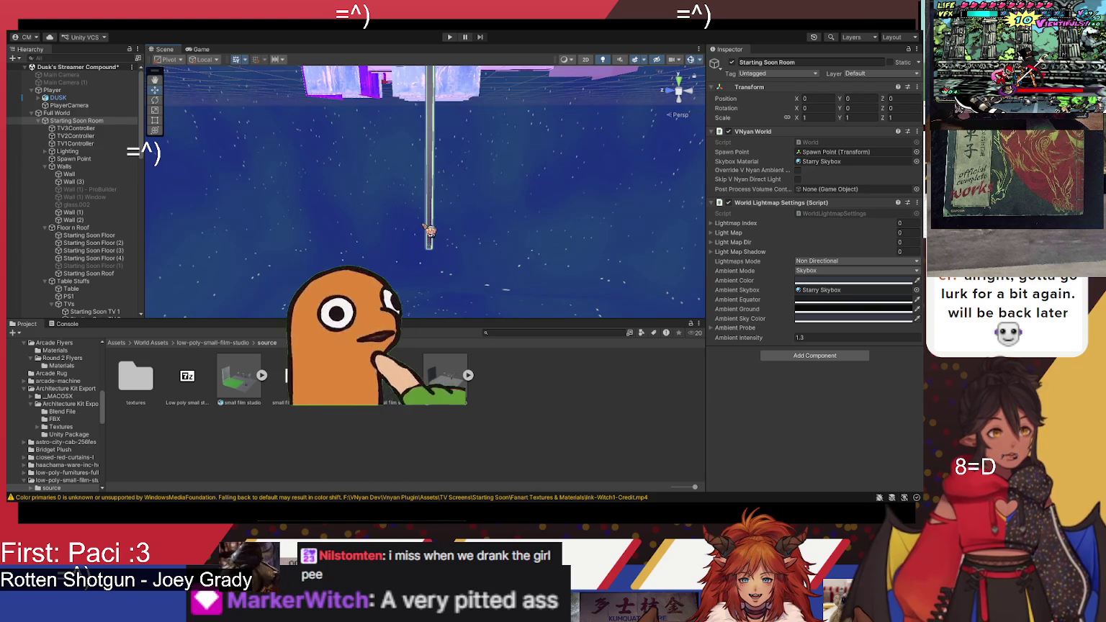
{"action": "mouse_move", "coordinate": [426, 232]}
{"action": "left_mouse_down"}
{"action": "mouse_move", "coordinate": [447, 212]}
{"action": "mouse_move", "coordinate": [445, 106]}
{"action": "mouse_move", "coordinate": [221, 118]}
{"action": "mouse_move", "coordinate": [383, 111]}
{"action": "mouse_move", "coordinate": [420, 152]}
{"action": "mouse_move", "coordinate": [401, 132]}
{"action": "mouse_move", "coordinate": [392, 148]}
{"action": "left_mouse_up"}
Step: Select the Lighting's Directional Light (1), then start Play mode
{"action": "left_click", "coordinate": [389, 165]}
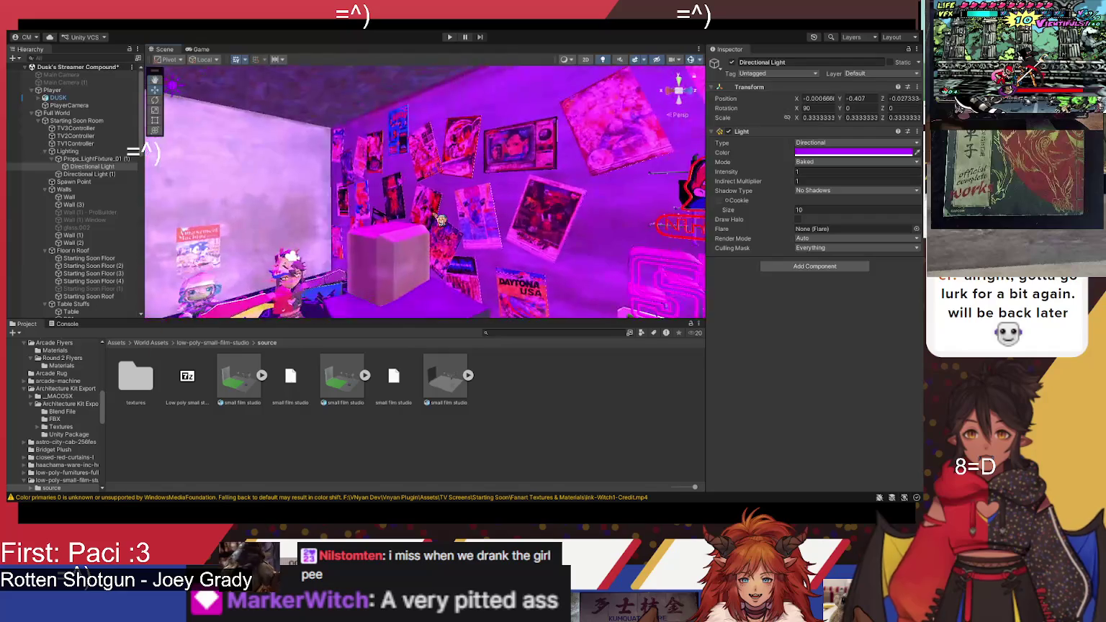
{"action": "left_click", "coordinate": [89, 174]}
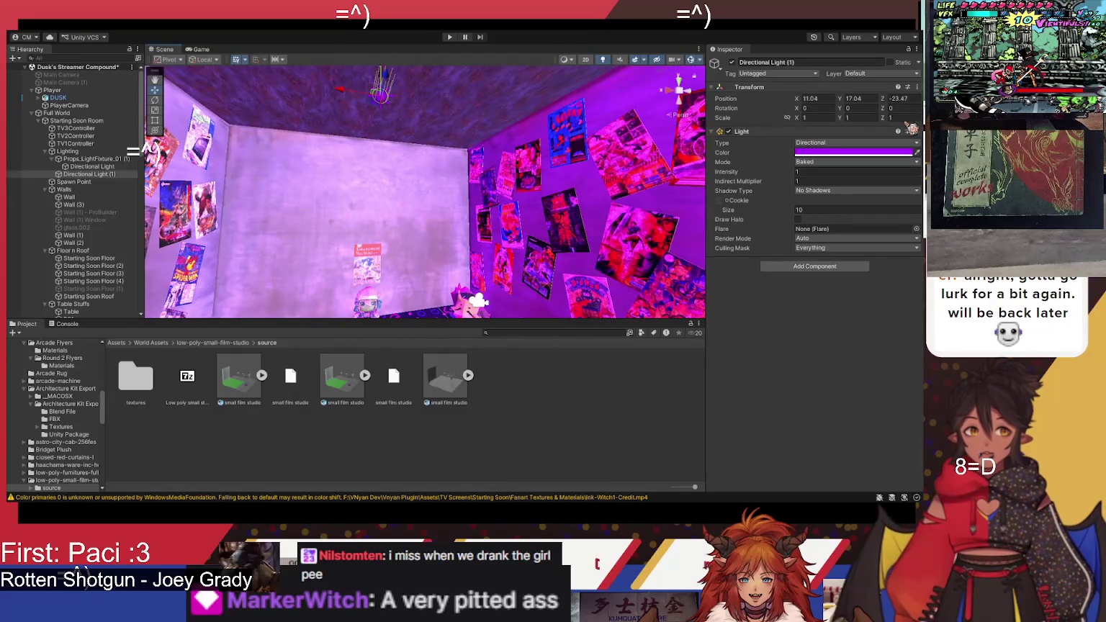
{"action": "left_click_drag", "start_coordinate": [461, 216], "coordinate": [360, 235]}
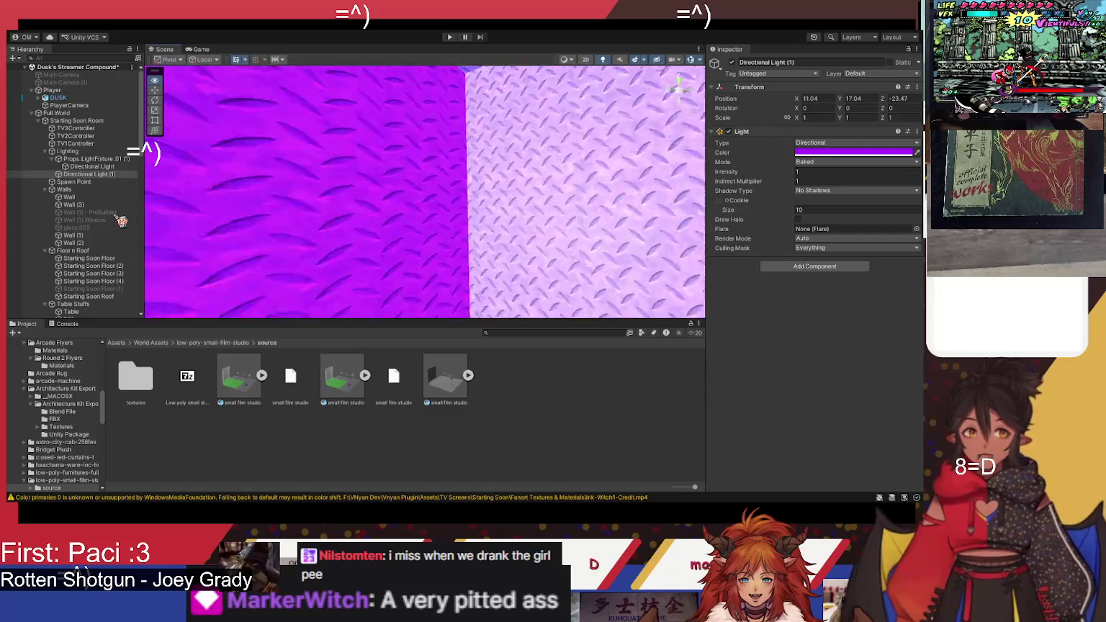
{"action": "mouse_move", "coordinate": [120, 221]}
{"action": "left_mouse_down"}
{"action": "mouse_move", "coordinate": [25, 228]}
{"action": "mouse_move", "coordinate": [891, 219]}
{"action": "mouse_move", "coordinate": [633, 302]}
{"action": "mouse_move", "coordinate": [387, 326]}
{"action": "left_mouse_up"}
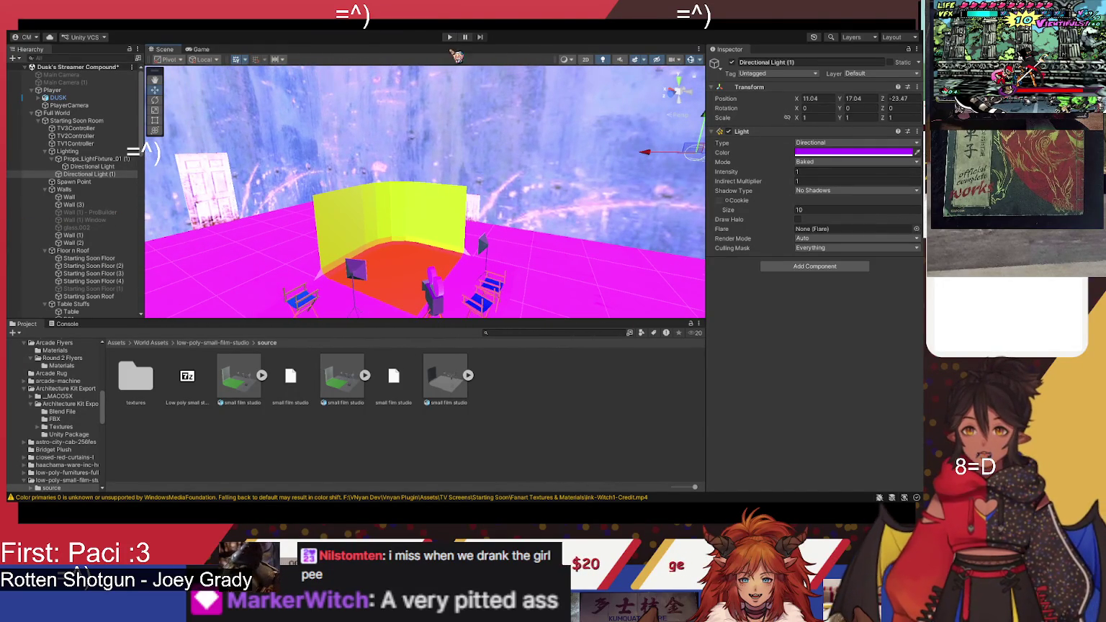
{"action": "left_click", "coordinate": [450, 37]}
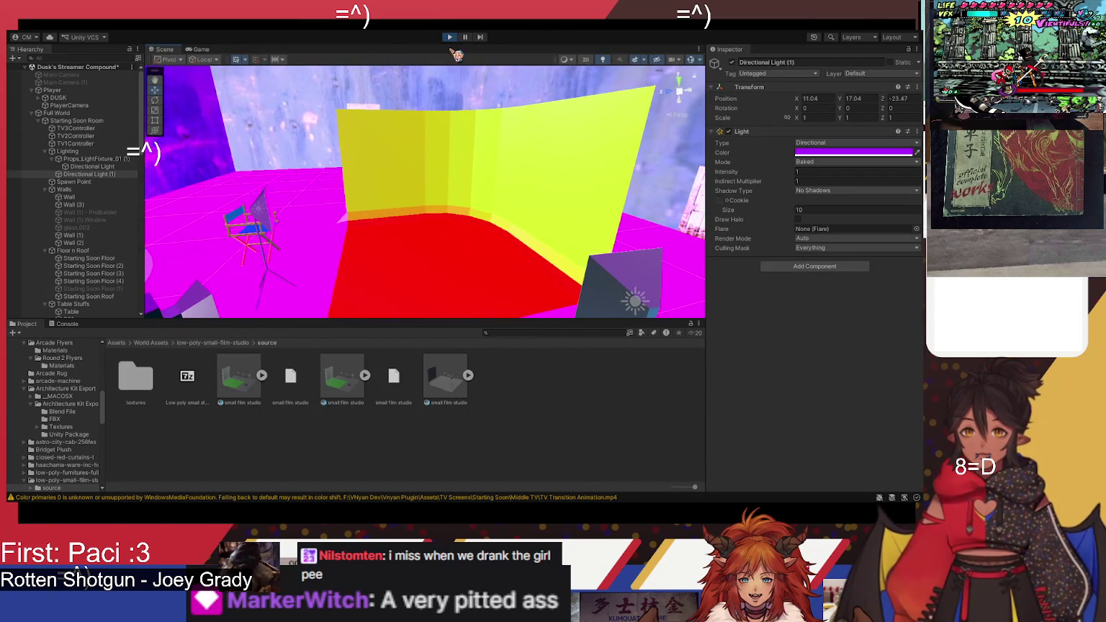
Step: Exit Play mode and lower the small film studio set to Y 0.35
{"action": "left_click", "coordinate": [449, 36]}
{"action": "left_click", "coordinate": [479, 214]}
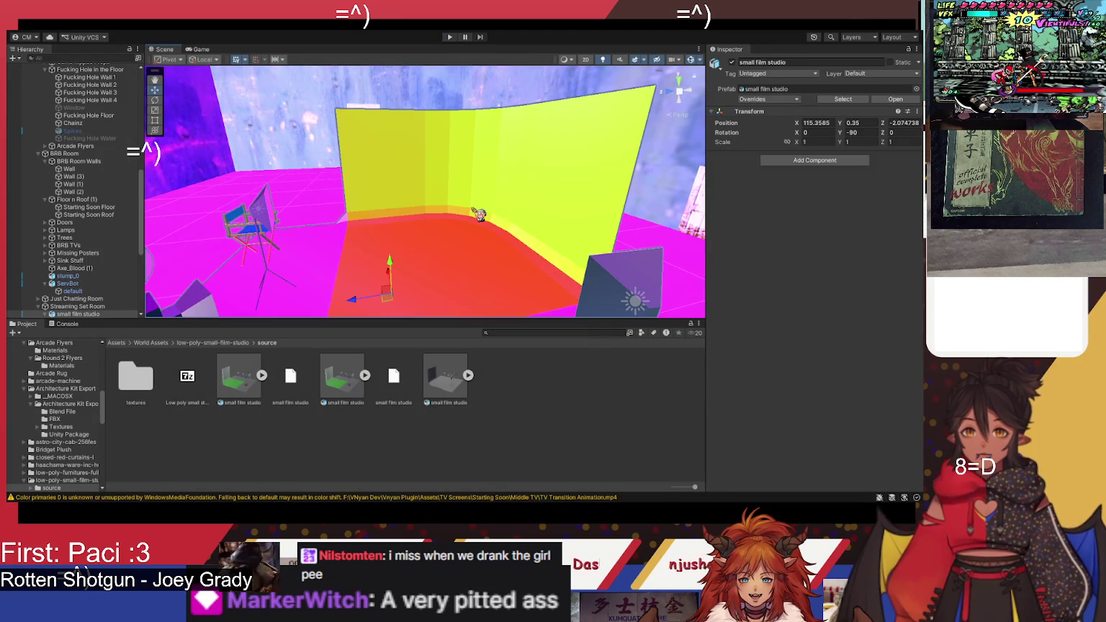
{"action": "mouse_move", "coordinate": [401, 270]}
{"action": "left_mouse_down"}
{"action": "mouse_move", "coordinate": [408, 192]}
{"action": "mouse_move", "coordinate": [426, 301]}
{"action": "left_mouse_up"}
Step: Zoom out and orbit around the room, then select the studio's Floor and wall piece
{"action": "scroll", "coordinate": [426, 301], "scroll_direction": "down", "scroll_amount": 10}
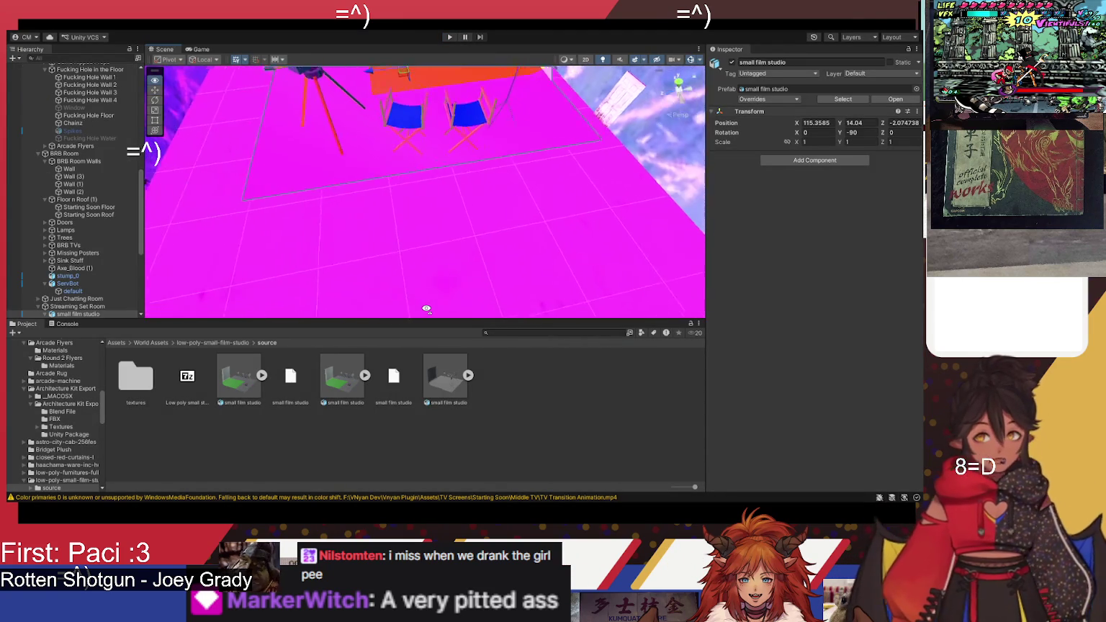
{"action": "scroll", "coordinate": [433, 235], "scroll_direction": "down", "scroll_amount": 5}
{"action": "left_click_drag", "start_coordinate": [433, 235], "coordinate": [429, 183]}
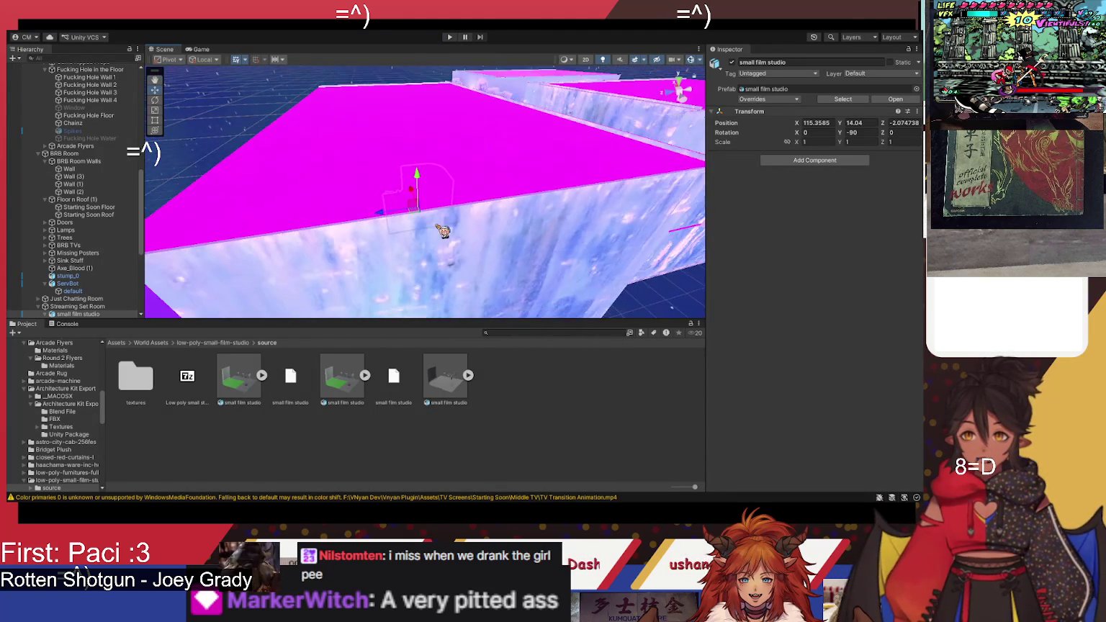
{"action": "mouse_move", "coordinate": [427, 67]}
{"action": "left_mouse_down"}
{"action": "mouse_move", "coordinate": [444, 97]}
{"action": "mouse_move", "coordinate": [454, 41]}
{"action": "mouse_move", "coordinate": [466, 51]}
{"action": "left_mouse_up"}
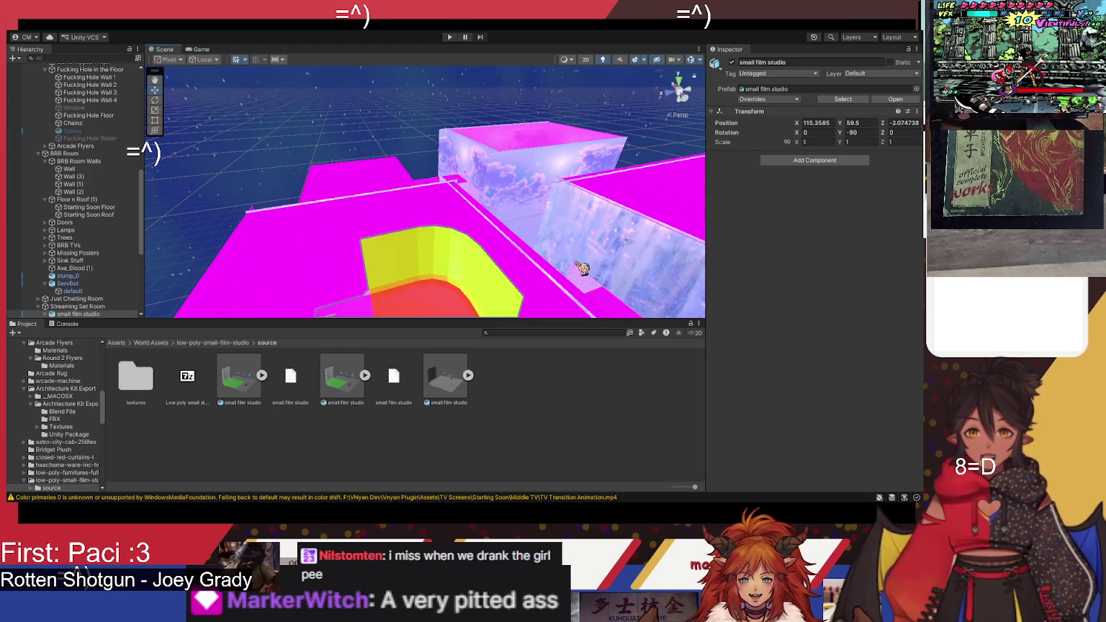
{"action": "mouse_move", "coordinate": [460, 247]}
{"action": "left_mouse_down"}
{"action": "mouse_move", "coordinate": [453, 358]}
{"action": "mouse_move", "coordinate": [432, 309]}
{"action": "mouse_move", "coordinate": [442, 300]}
{"action": "mouse_move", "coordinate": [167, 227]}
{"action": "mouse_move", "coordinate": [420, 213]}
{"action": "left_mouse_up"}
{"action": "mouse_move", "coordinate": [513, 219]}
{"action": "left_mouse_down"}
{"action": "mouse_move", "coordinate": [327, 180]}
{"action": "mouse_move", "coordinate": [226, 182]}
{"action": "left_mouse_up"}
{"action": "left_click", "coordinate": [354, 183]}
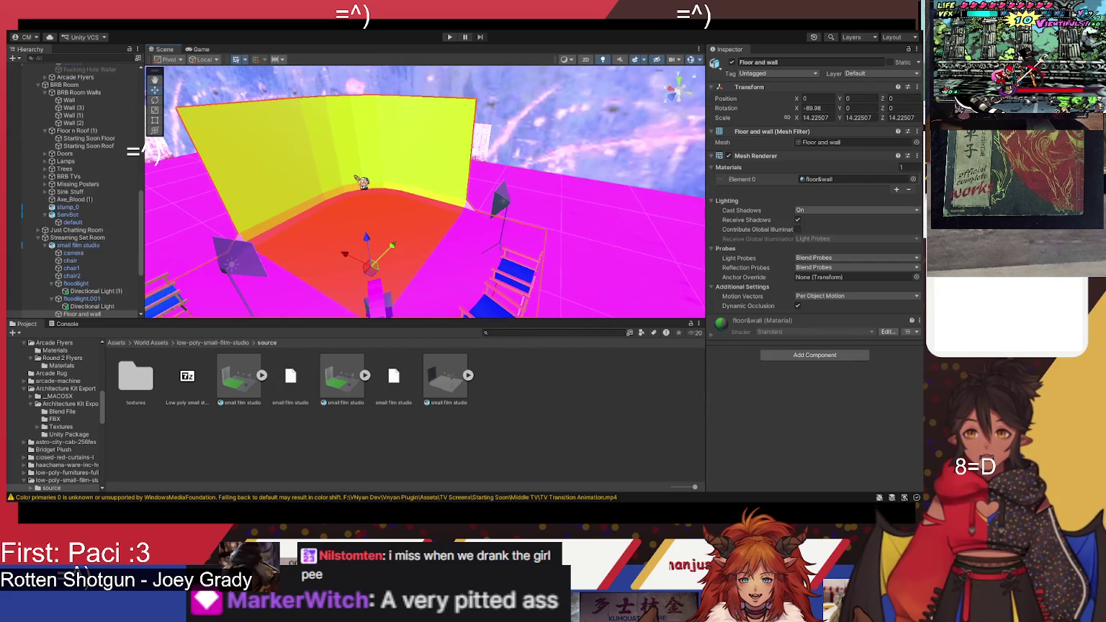
Step: Inspect the Starting Soon Floor and Wall (3), locating its Metal_02 material
{"action": "left_click", "coordinate": [389, 180]}
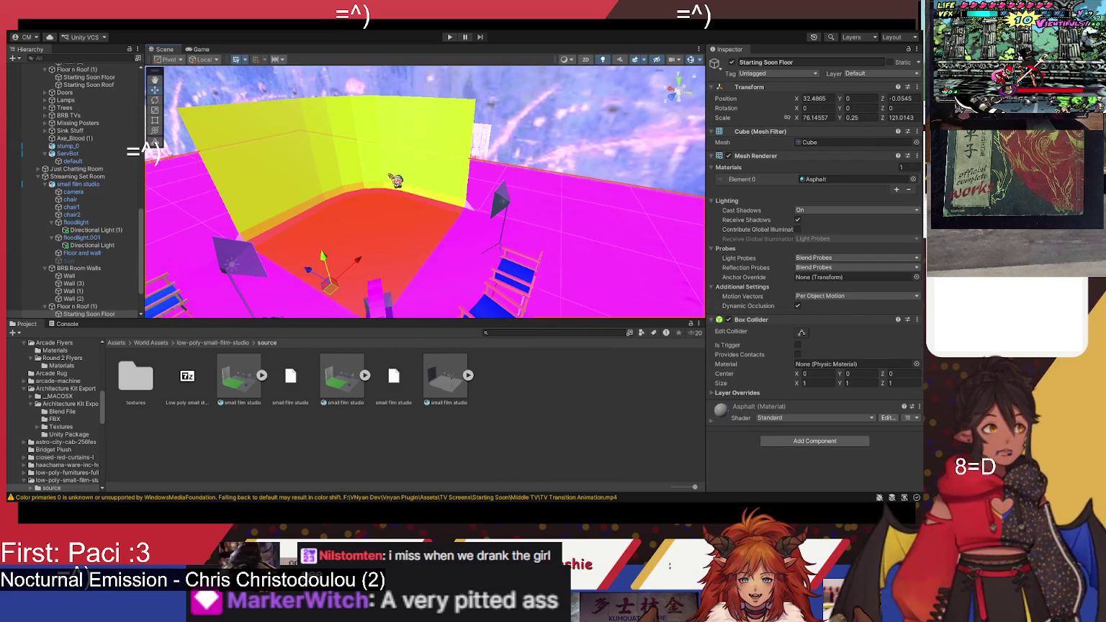
{"action": "left_click", "coordinate": [453, 198]}
{"action": "left_click", "coordinate": [819, 179]}
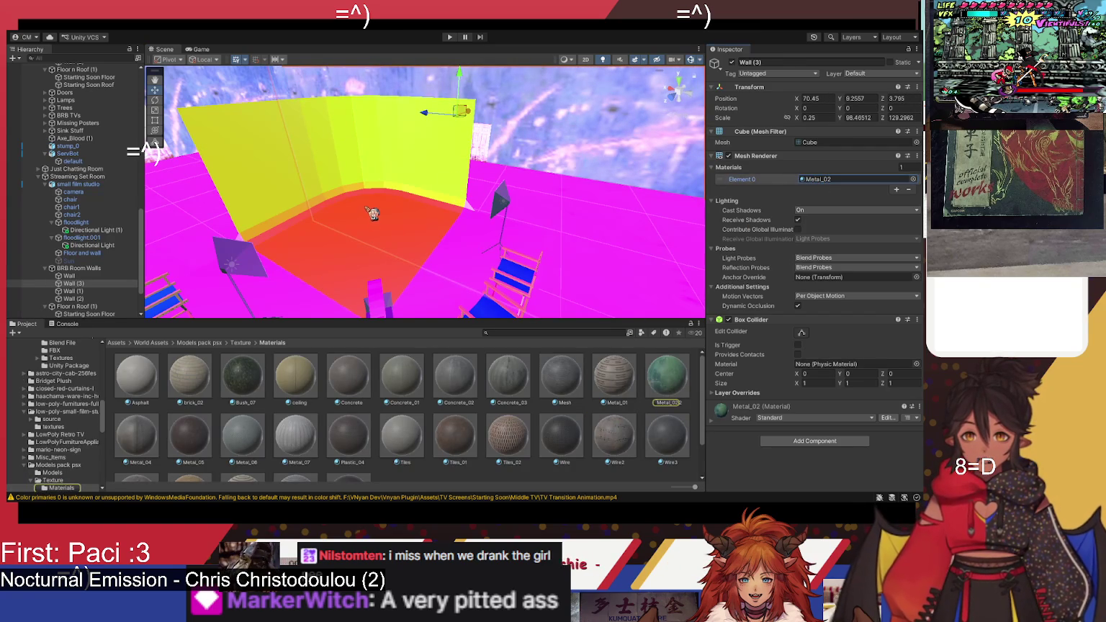
{"action": "left_click", "coordinate": [372, 213]}
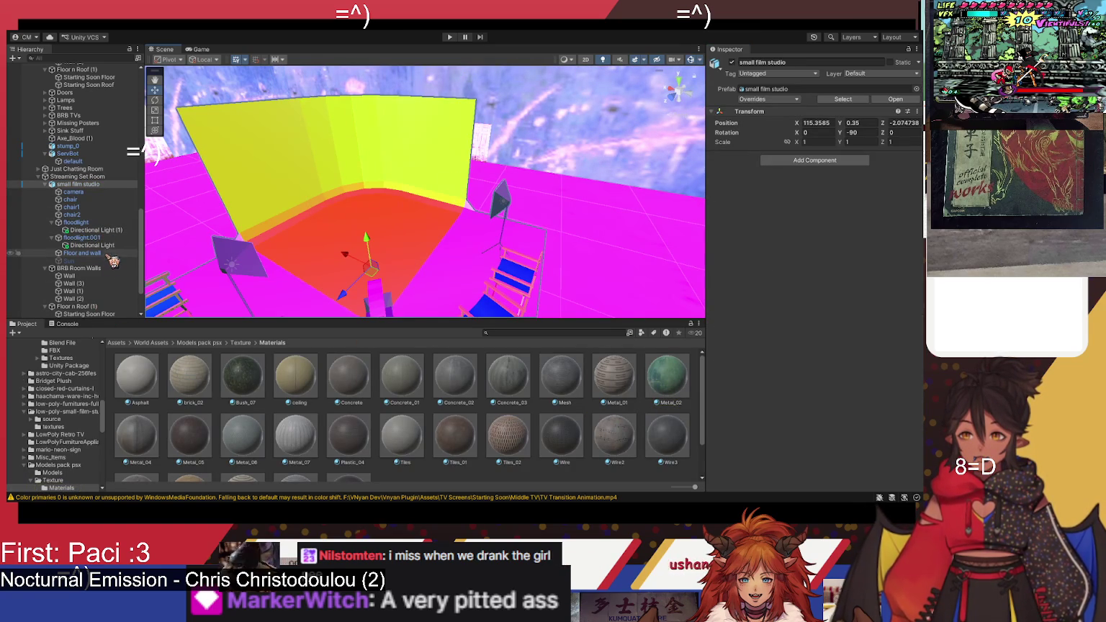
Step: Locate and open the floor&wall material used by the studio's Floor and wall piece
{"action": "left_click", "coordinate": [107, 256]}
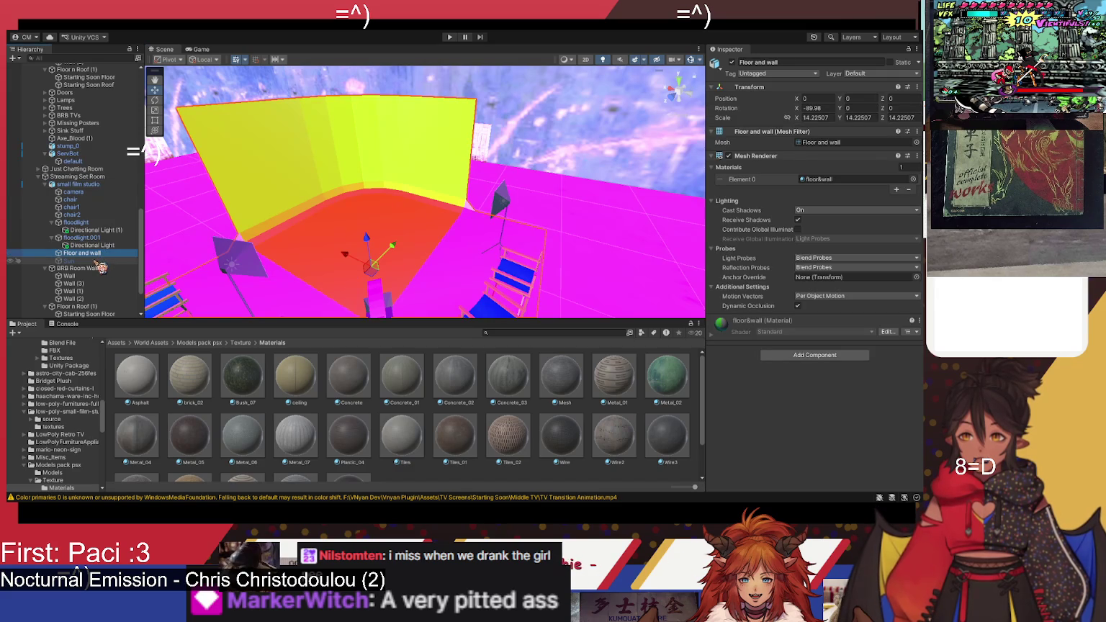
{"action": "left_click", "coordinate": [90, 201]}
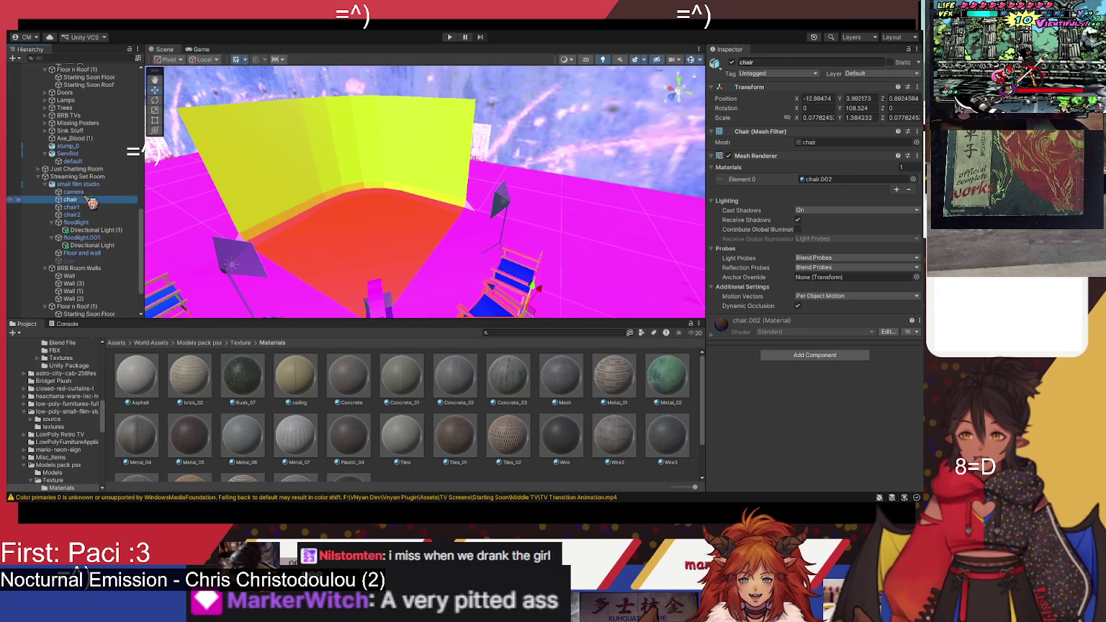
{"action": "left_click", "coordinate": [88, 253]}
{"action": "left_click", "coordinate": [821, 179]}
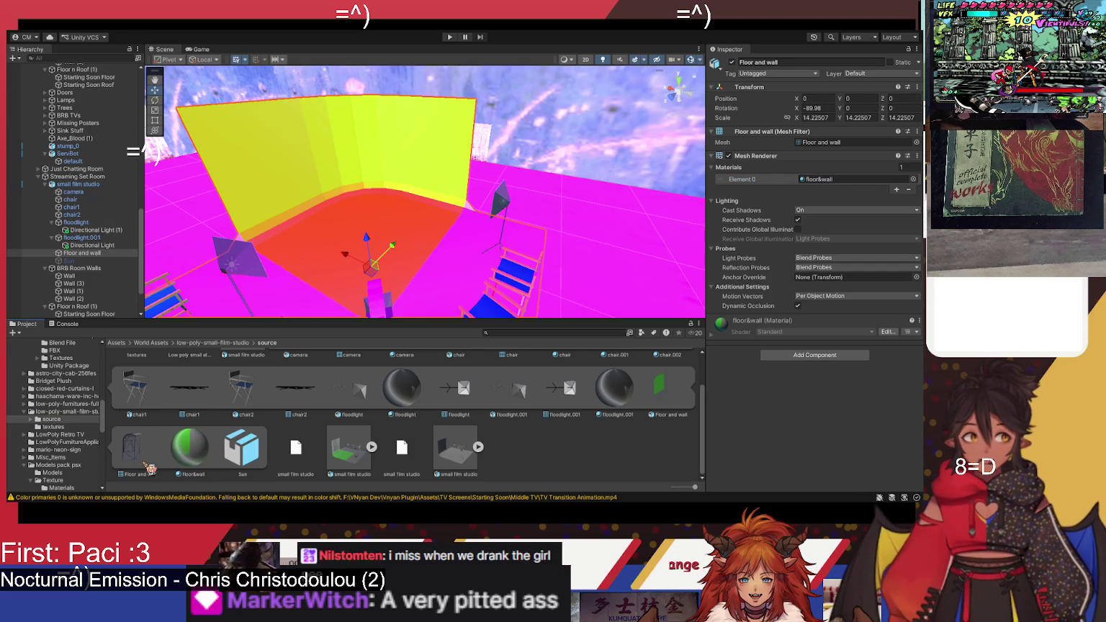
{"action": "left_click", "coordinate": [174, 453]}
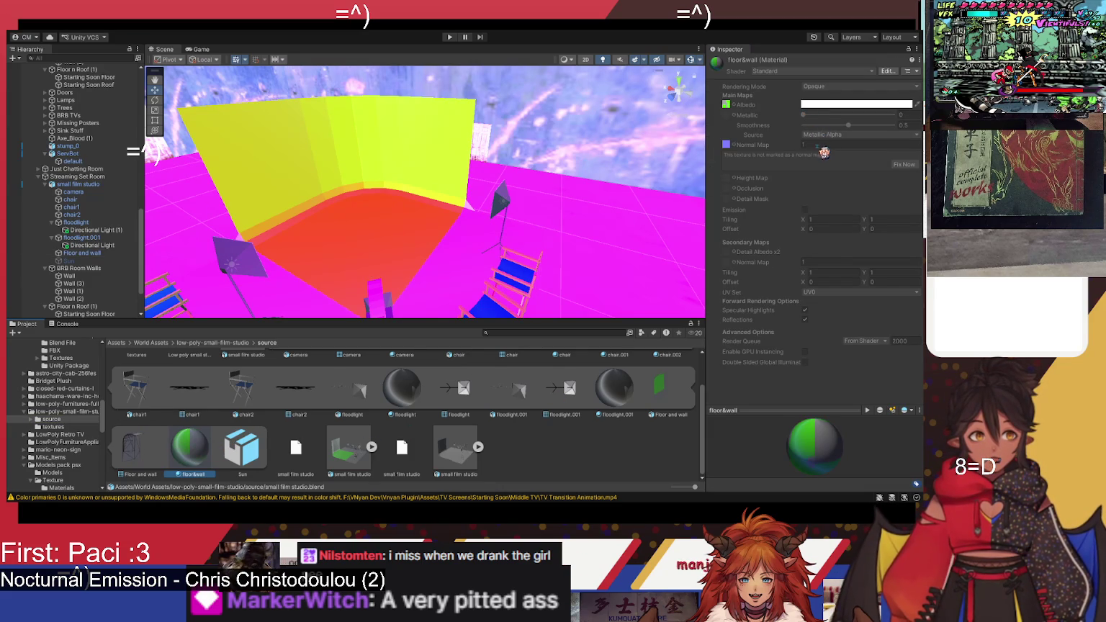
{"action": "left_click_drag", "start_coordinate": [548, 196], "coordinate": [317, 206]}
{"action": "left_click_drag", "start_coordinate": [426, 220], "coordinate": [468, 193]}
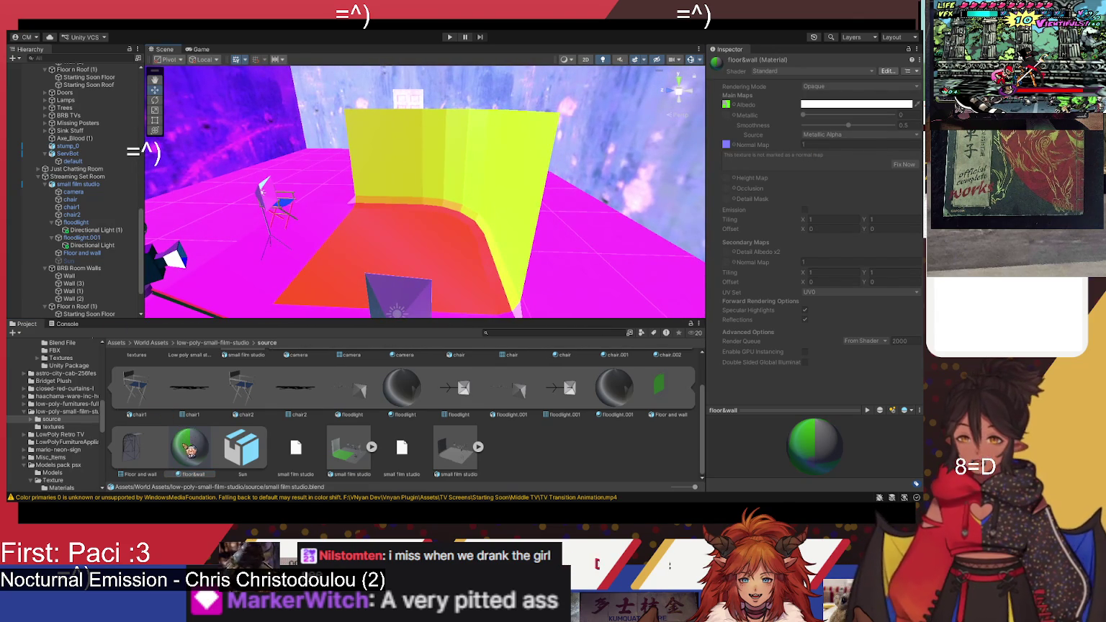
{"action": "scroll", "coordinate": [268, 450], "scroll_direction": "up", "scroll_amount": 2}
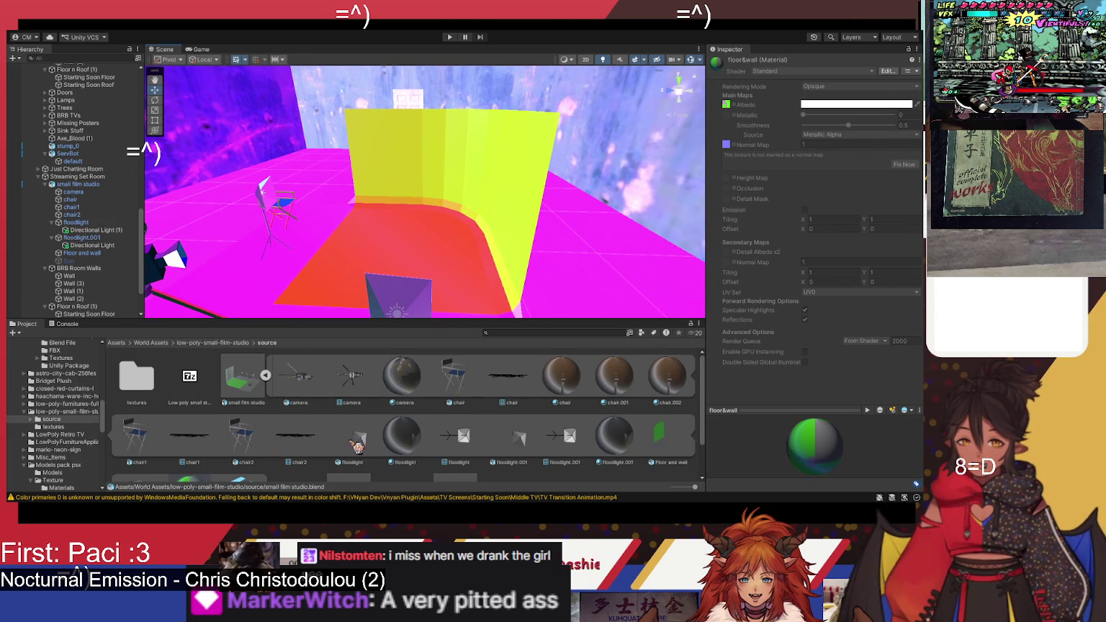
Step: Run Extract Materials on the small film studio model, then open the extracted floor&wall material
{"action": "left_click", "coordinate": [252, 398]}
{"action": "left_click", "coordinate": [778, 88]}
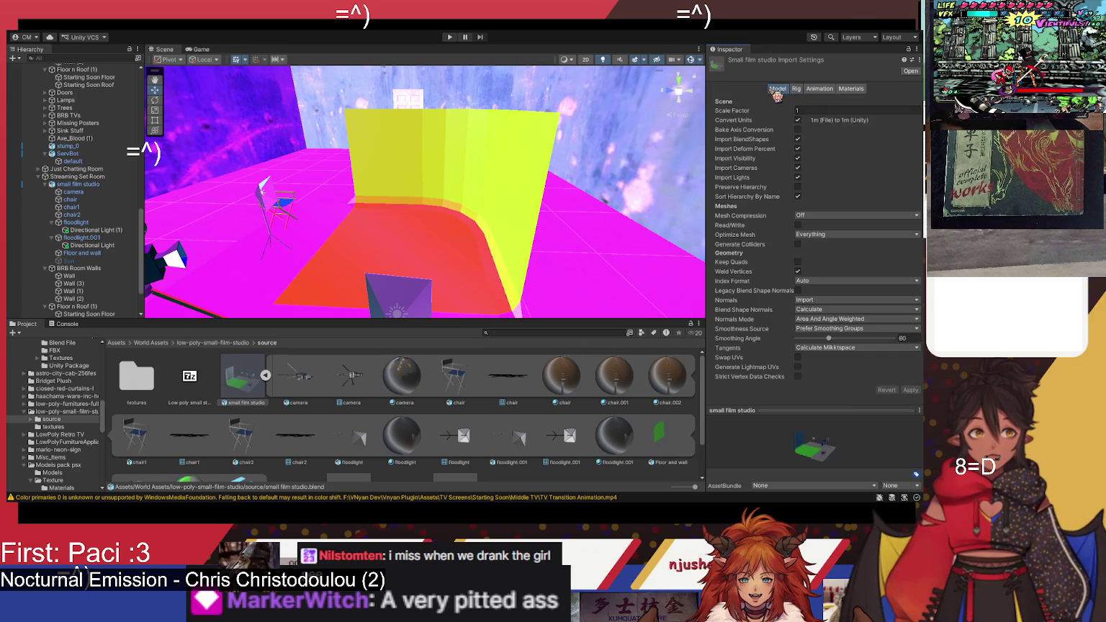
{"action": "left_click", "coordinate": [851, 88]}
{"action": "left_click", "coordinate": [871, 131]}
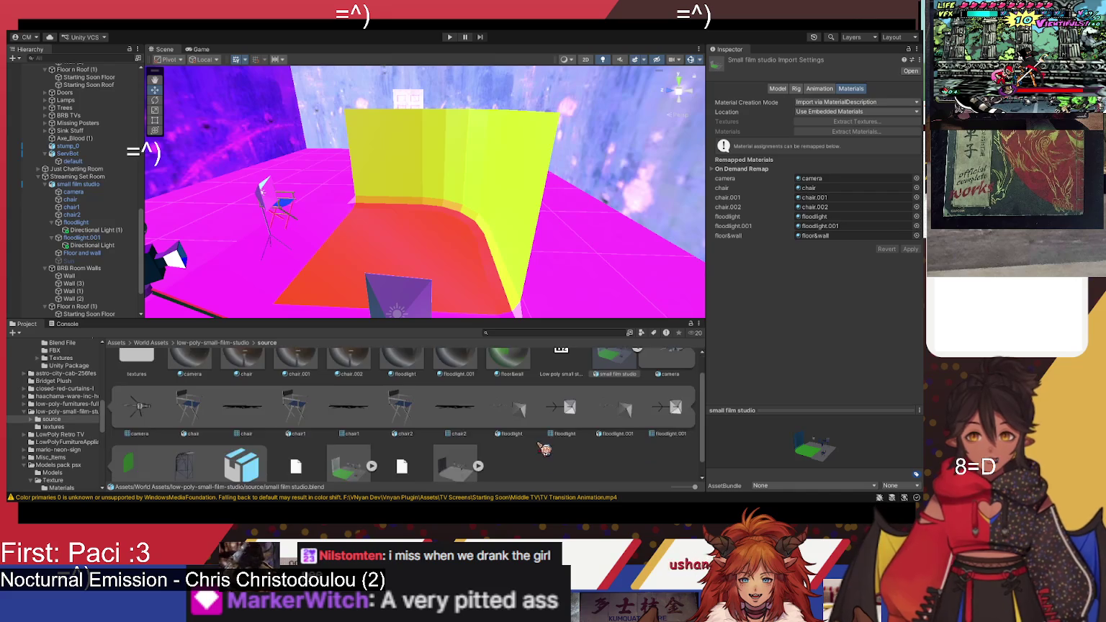
{"action": "left_click", "coordinate": [503, 380]}
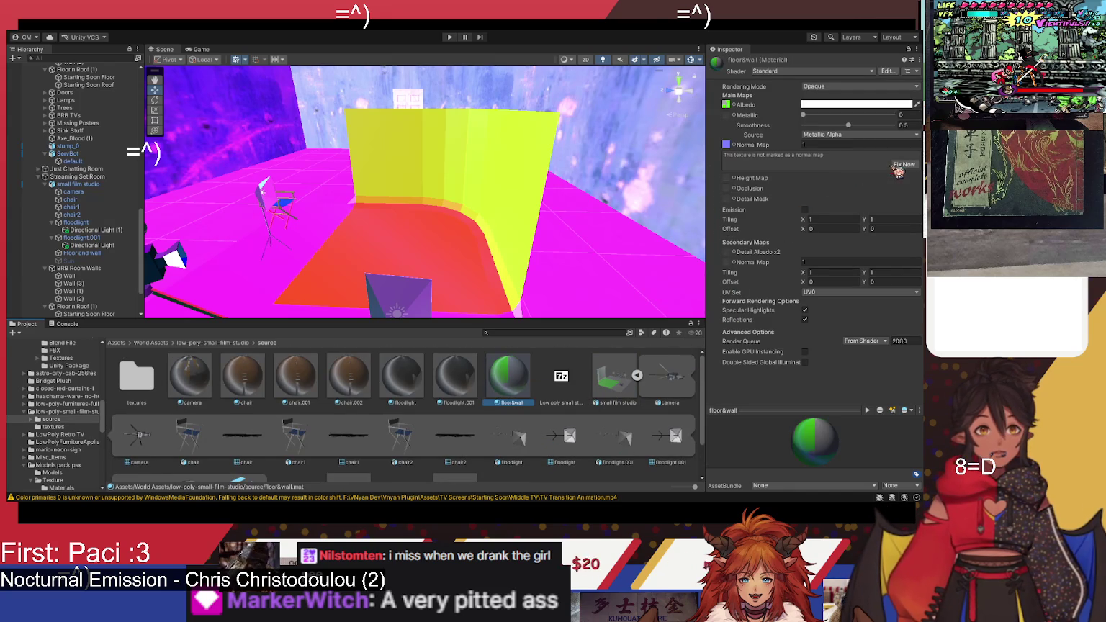
{"action": "mouse_move", "coordinate": [463, 231]}
{"action": "left_mouse_down"}
{"action": "mouse_move", "coordinate": [471, 223]}
{"action": "mouse_move", "coordinate": [342, 200]}
{"action": "mouse_move", "coordinate": [375, 210]}
{"action": "left_mouse_up"}
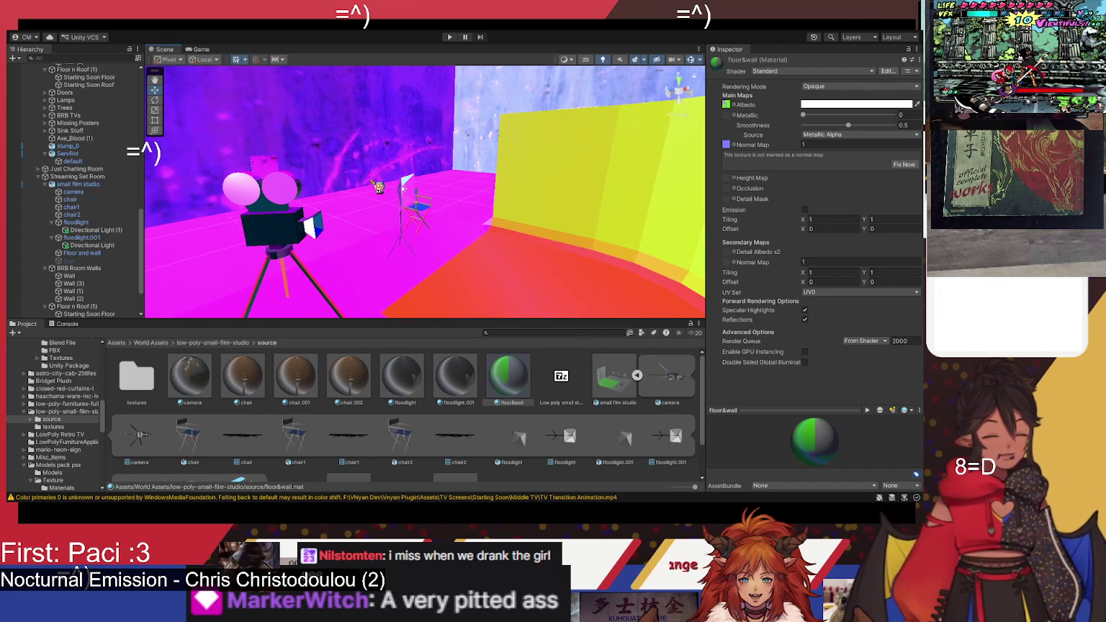
{"action": "left_click_drag", "start_coordinate": [378, 186], "coordinate": [479, 178]}
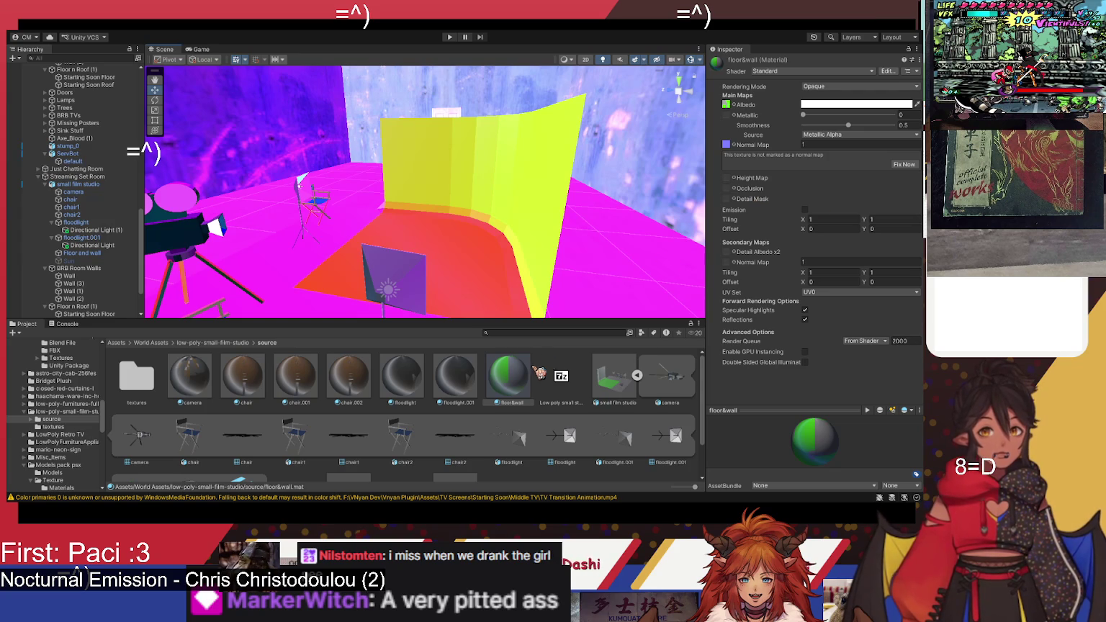
Step: Duplicate floor&wall, then fix the original material's normal map with Fix Now
{"action": "key", "text": "ctrl+d"}
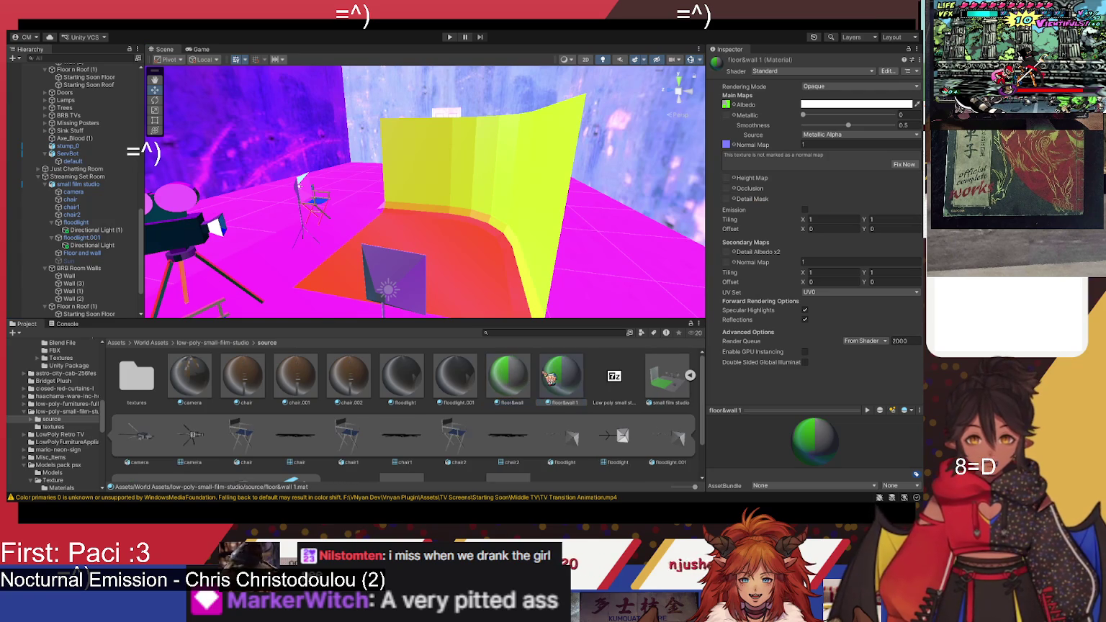
{"action": "left_click", "coordinate": [572, 378]}
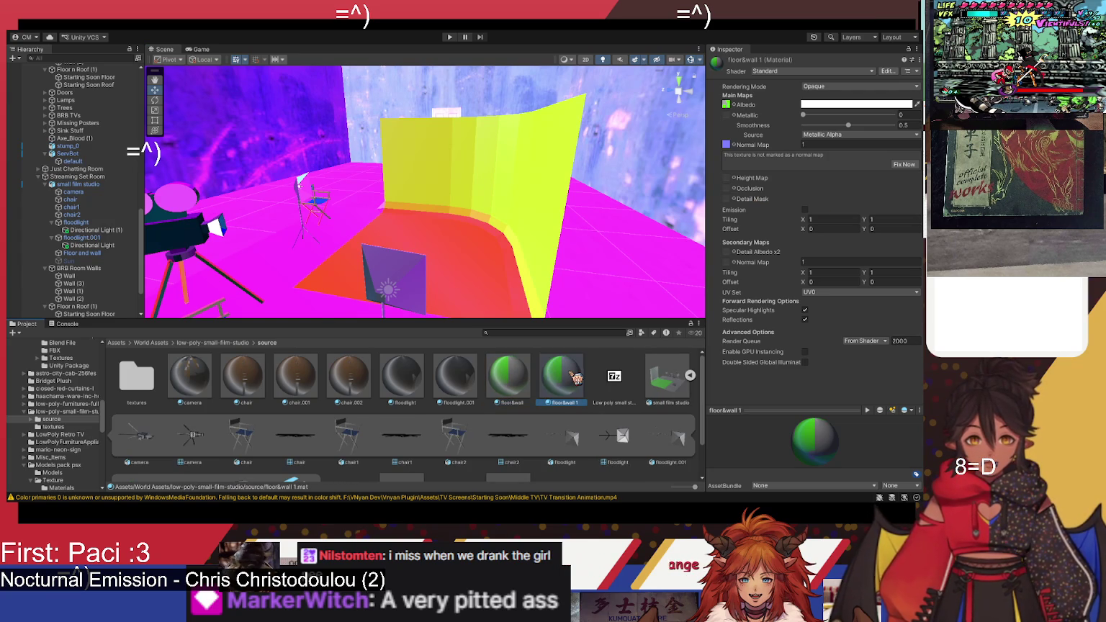
{"action": "left_click", "coordinate": [529, 380]}
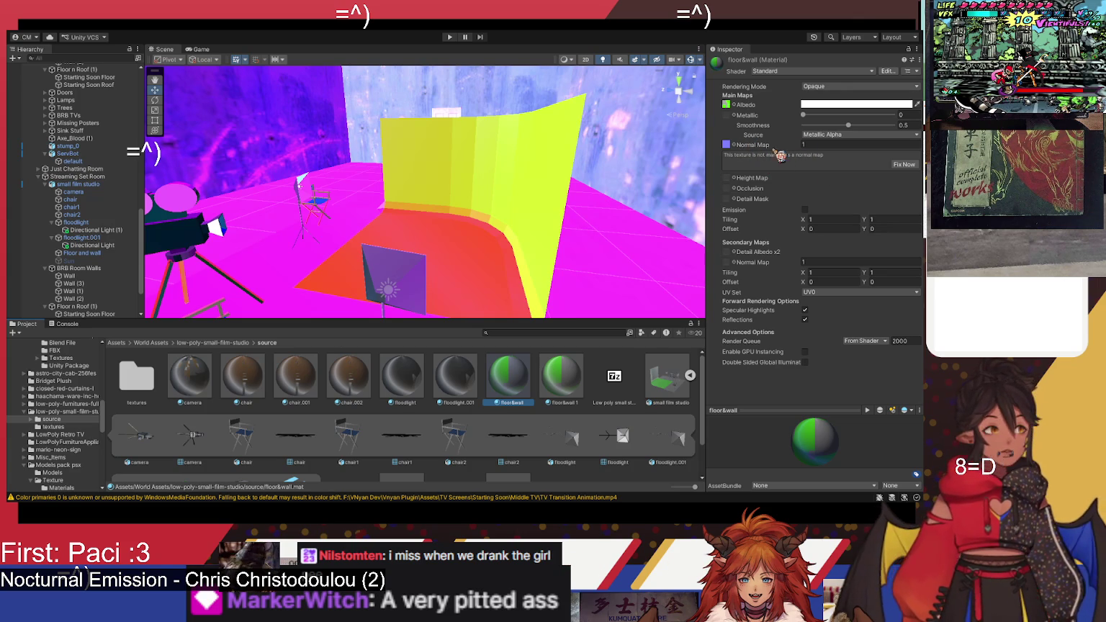
{"action": "left_click", "coordinate": [840, 165]}
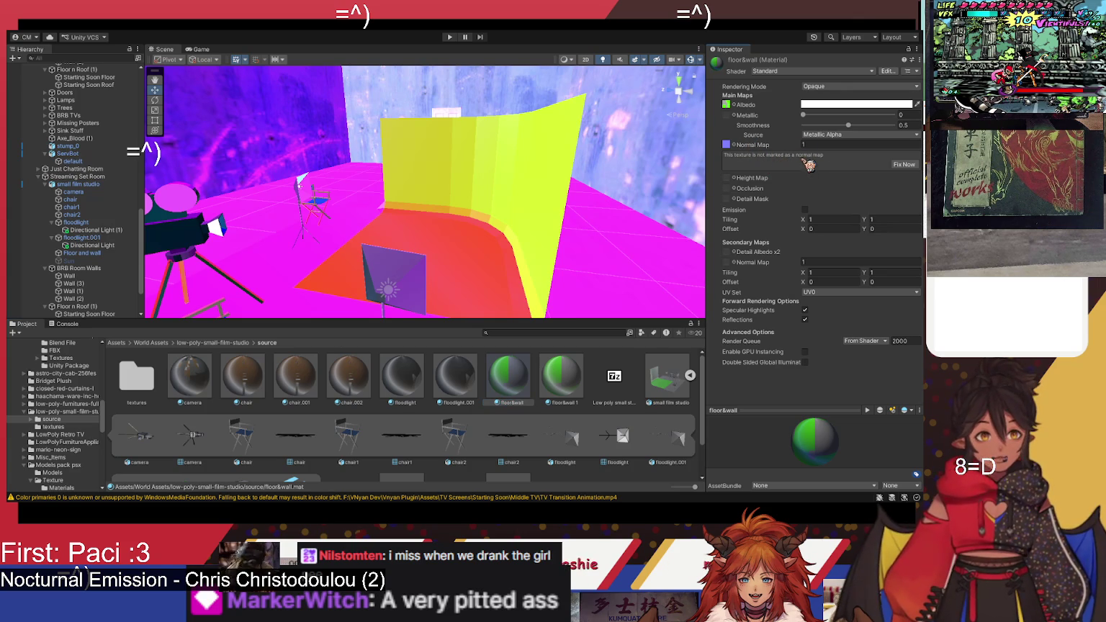
{"action": "left_click", "coordinate": [910, 174]}
Step: Select the studio's Floor and wall piece and nudge it upward
{"action": "mouse_move", "coordinate": [355, 183]}
{"action": "left_mouse_down"}
{"action": "mouse_move", "coordinate": [425, 168]}
{"action": "mouse_move", "coordinate": [378, 180]}
{"action": "mouse_move", "coordinate": [411, 271]}
{"action": "mouse_move", "coordinate": [445, 262]}
{"action": "mouse_move", "coordinate": [403, 245]}
{"action": "mouse_move", "coordinate": [360, 249]}
{"action": "mouse_move", "coordinate": [529, 215]}
{"action": "mouse_move", "coordinate": [547, 230]}
{"action": "mouse_move", "coordinate": [526, 223]}
{"action": "left_mouse_up"}
{"action": "left_click", "coordinate": [519, 228]}
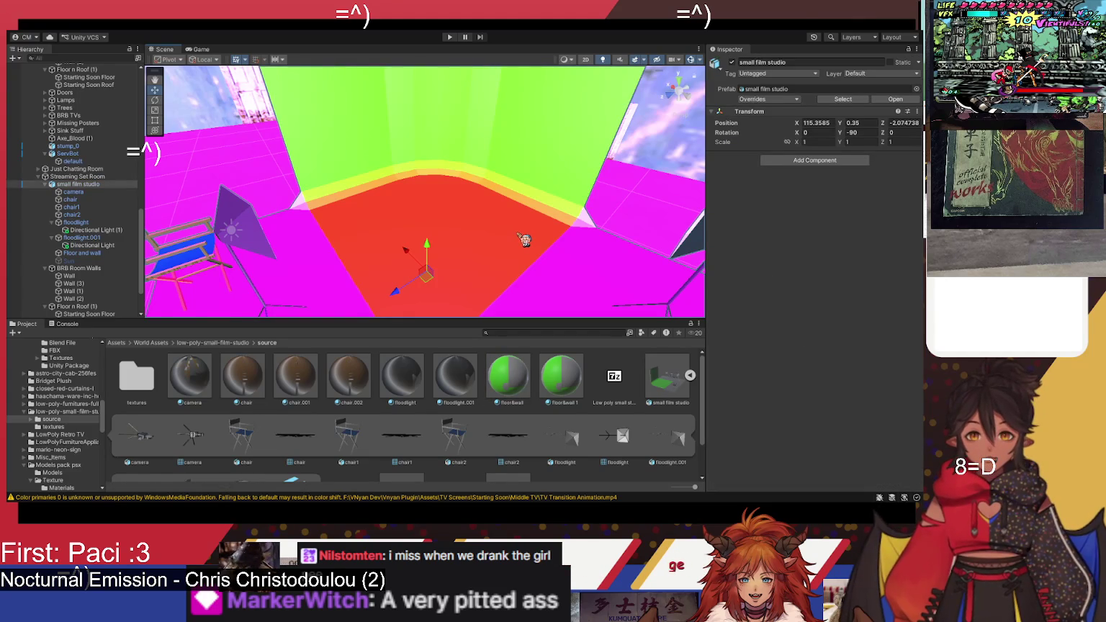
{"action": "left_click", "coordinate": [526, 238]}
{"action": "left_click_drag", "start_coordinate": [432, 248], "coordinate": [437, 240]}
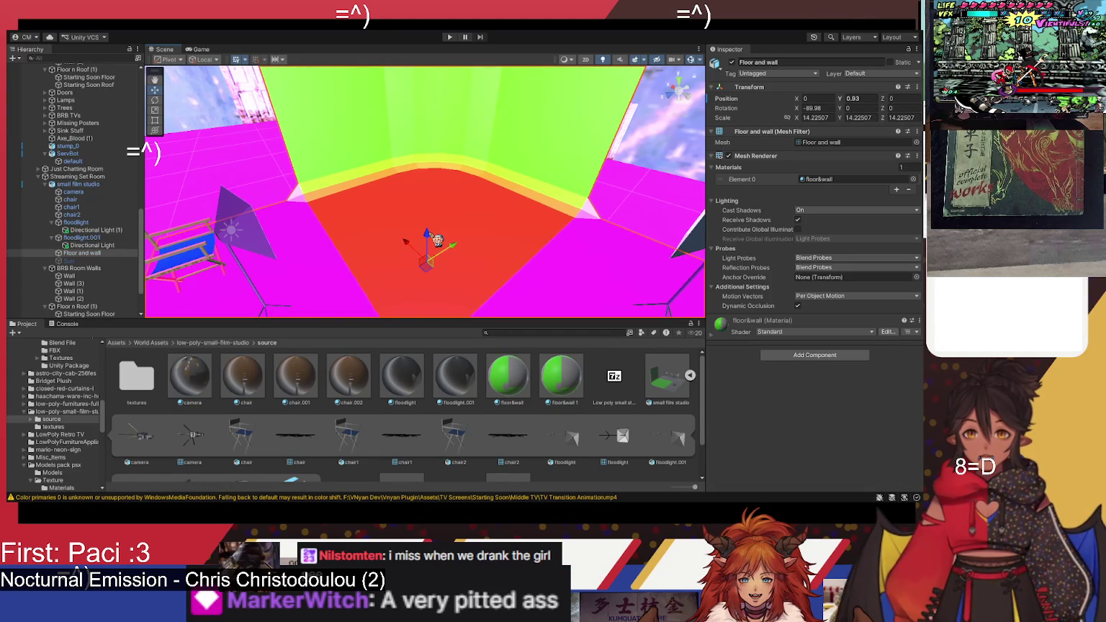
Step: Undo the Floor and wall move and pick the first floodlight's Directional Light (1) for rotating
{"action": "key", "text": "ctrl+z"}
{"action": "mouse_move", "coordinate": [557, 240]}
{"action": "left_mouse_down"}
{"action": "mouse_move", "coordinate": [484, 257]}
{"action": "mouse_move", "coordinate": [471, 301]}
{"action": "mouse_move", "coordinate": [569, 277]}
{"action": "left_mouse_up"}
{"action": "left_click", "coordinate": [580, 270]}
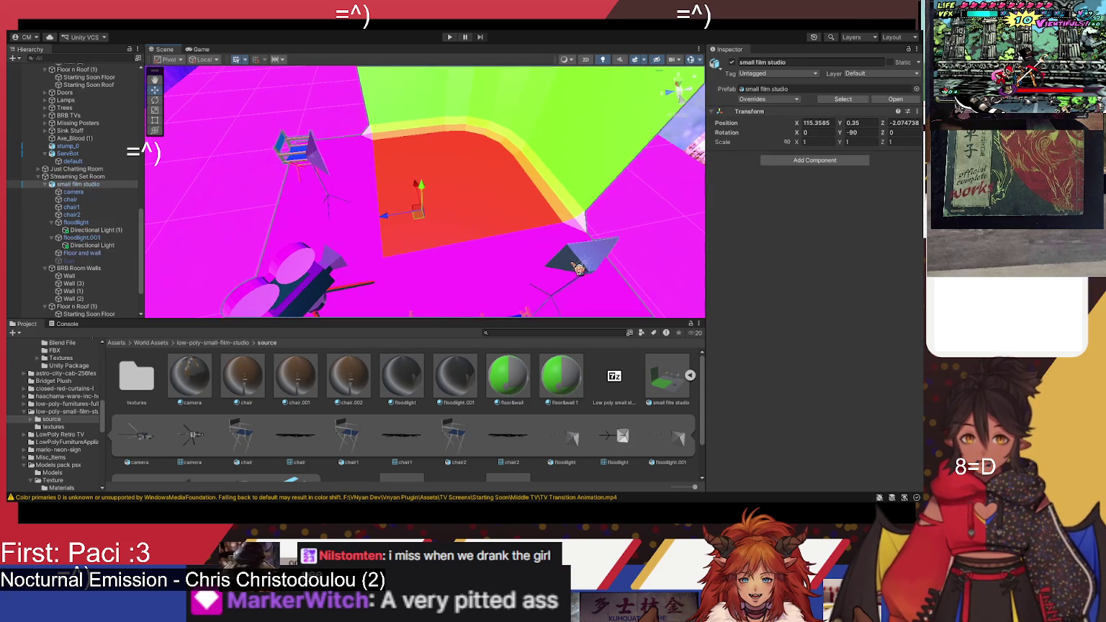
{"action": "left_click", "coordinate": [589, 268]}
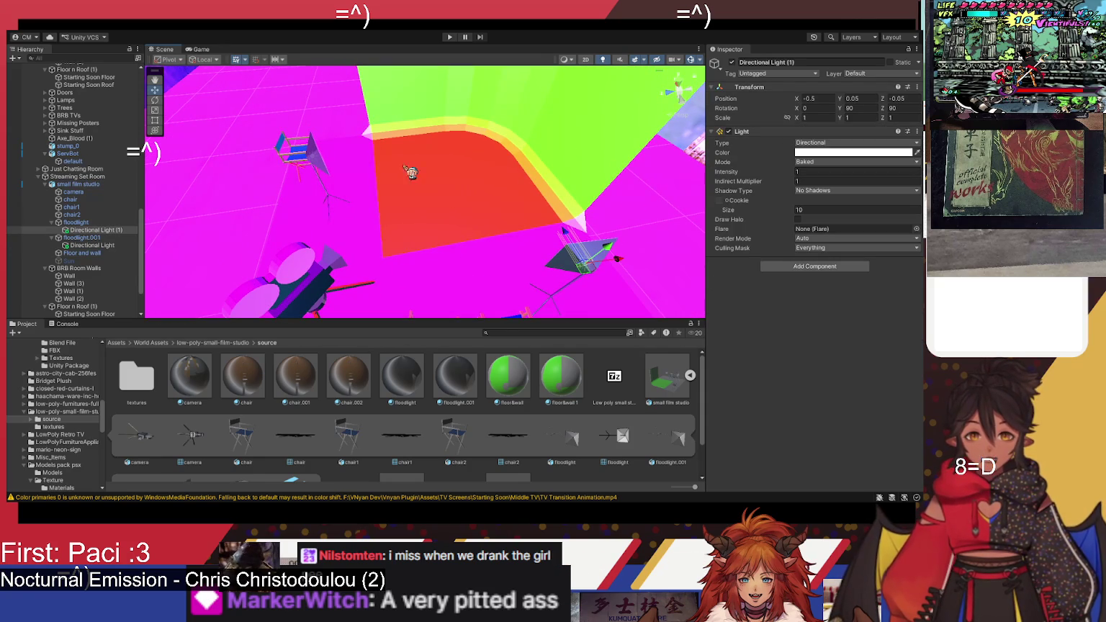
{"action": "left_click", "coordinate": [155, 100]}
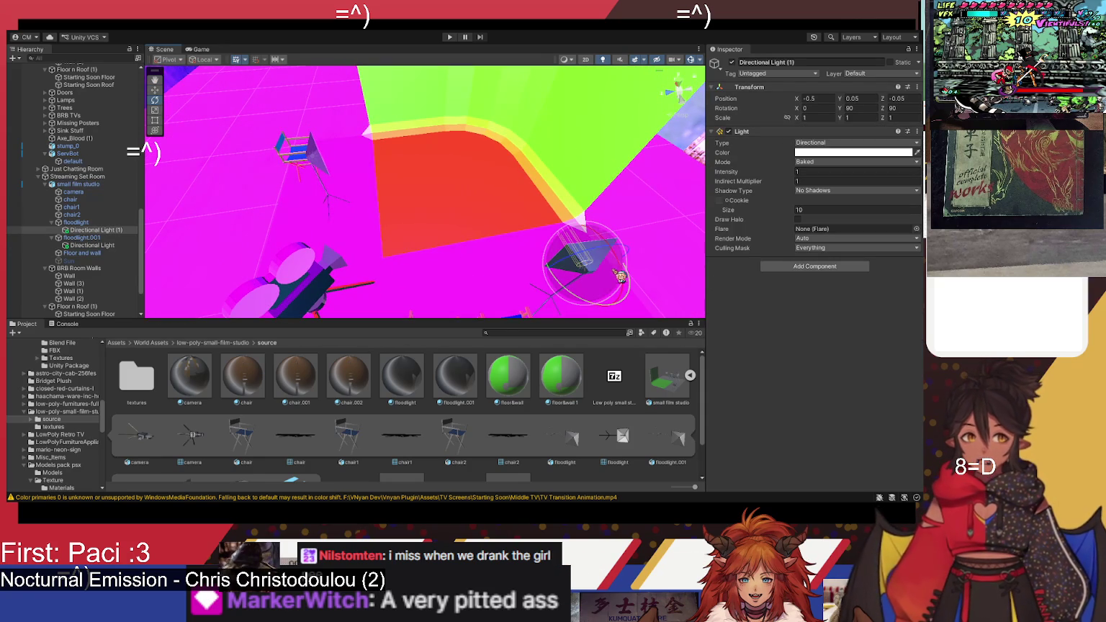
Step: Turn Directional Light (1) around its Y axis to roughly 135–149 degrees
{"action": "mouse_move", "coordinate": [624, 277]}
{"action": "left_mouse_down"}
{"action": "mouse_move", "coordinate": [590, 121]}
{"action": "mouse_move", "coordinate": [569, 212]}
{"action": "mouse_move", "coordinate": [563, 153]}
{"action": "mouse_move", "coordinate": [572, 149]}
{"action": "left_mouse_up"}
{"action": "key", "text": "ctrl+z"}
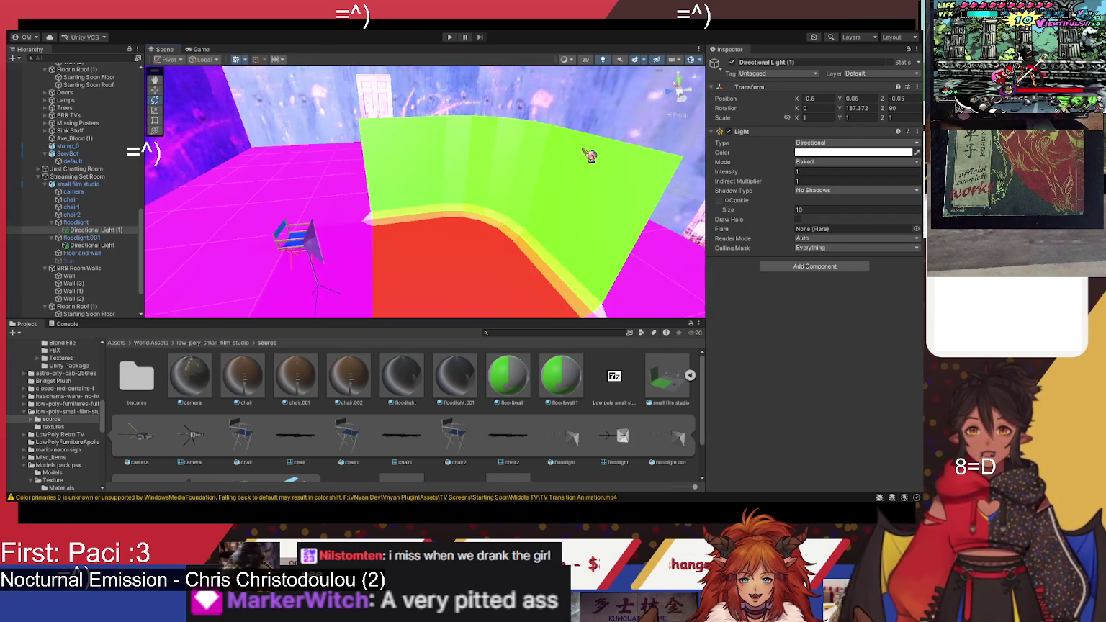
{"action": "mouse_move", "coordinate": [570, 219]}
{"action": "left_mouse_down"}
{"action": "mouse_move", "coordinate": [369, 248]}
{"action": "mouse_move", "coordinate": [317, 220]}
{"action": "mouse_move", "coordinate": [415, 221]}
{"action": "mouse_move", "coordinate": [488, 203]}
{"action": "mouse_move", "coordinate": [615, 229]}
{"action": "mouse_move", "coordinate": [558, 178]}
{"action": "mouse_move", "coordinate": [393, 222]}
{"action": "mouse_move", "coordinate": [502, 187]}
{"action": "mouse_move", "coordinate": [611, 179]}
{"action": "left_mouse_up"}
{"action": "mouse_move", "coordinate": [653, 190]}
{"action": "left_mouse_down"}
{"action": "mouse_move", "coordinate": [616, 226]}
{"action": "mouse_move", "coordinate": [592, 198]}
{"action": "mouse_move", "coordinate": [400, 234]}
{"action": "mouse_move", "coordinate": [155, 231]}
{"action": "left_mouse_up"}
{"action": "left_click", "coordinate": [155, 232]}
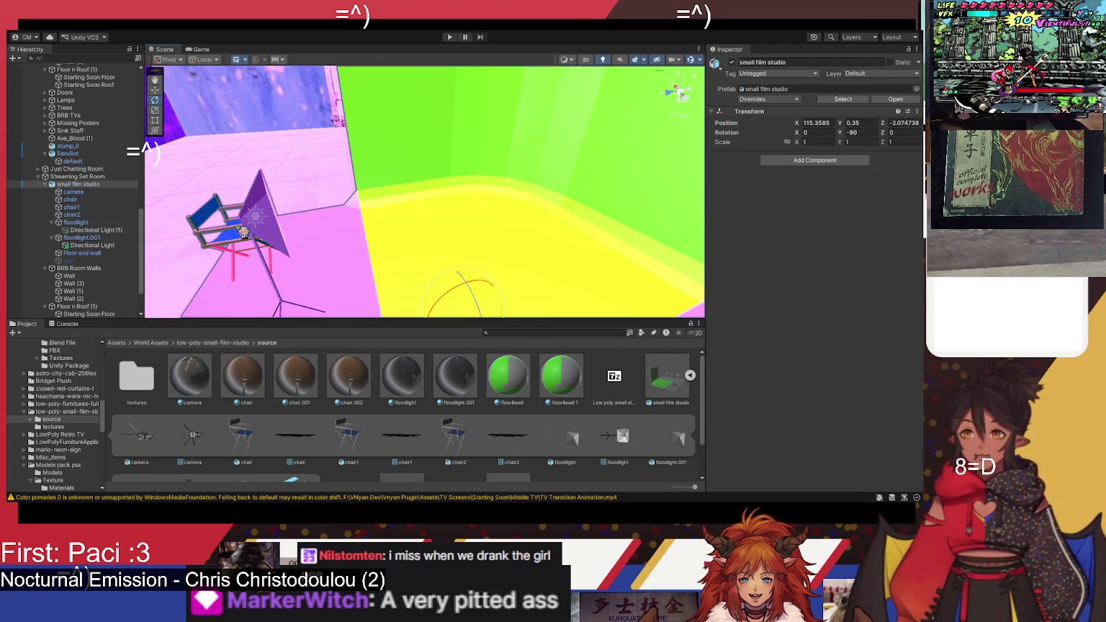
Step: Rotate the second floodlight's Directional Light to aim at the green-screen backdrop
{"action": "left_click", "coordinate": [108, 229]}
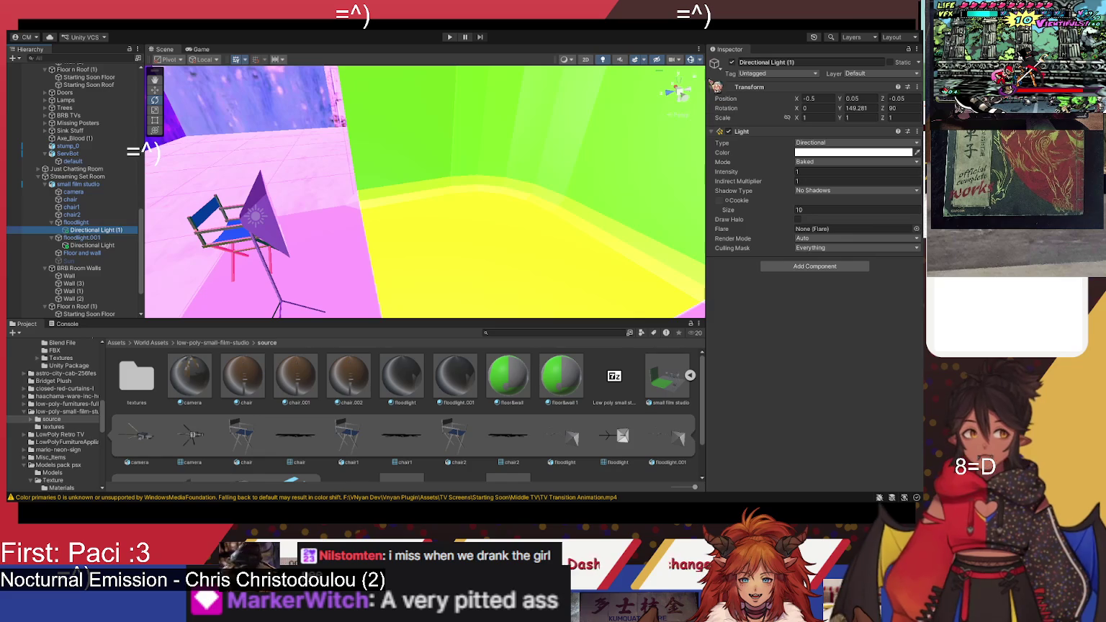
{"action": "left_click", "coordinate": [95, 245]}
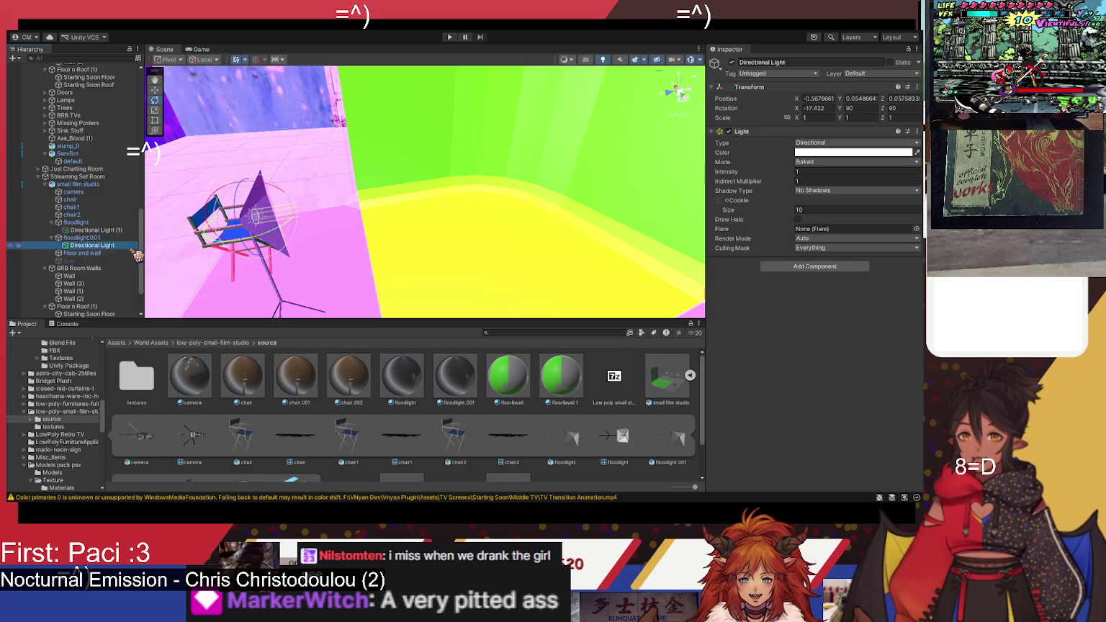
{"action": "mouse_move", "coordinate": [293, 206]}
{"action": "left_mouse_down"}
{"action": "mouse_move", "coordinate": [373, 232]}
{"action": "mouse_move", "coordinate": [385, 261]}
{"action": "mouse_move", "coordinate": [333, 223]}
{"action": "mouse_move", "coordinate": [451, 217]}
{"action": "mouse_move", "coordinate": [429, 197]}
{"action": "mouse_move", "coordinate": [433, 238]}
{"action": "mouse_move", "coordinate": [462, 163]}
{"action": "mouse_move", "coordinate": [418, 256]}
{"action": "left_mouse_up"}
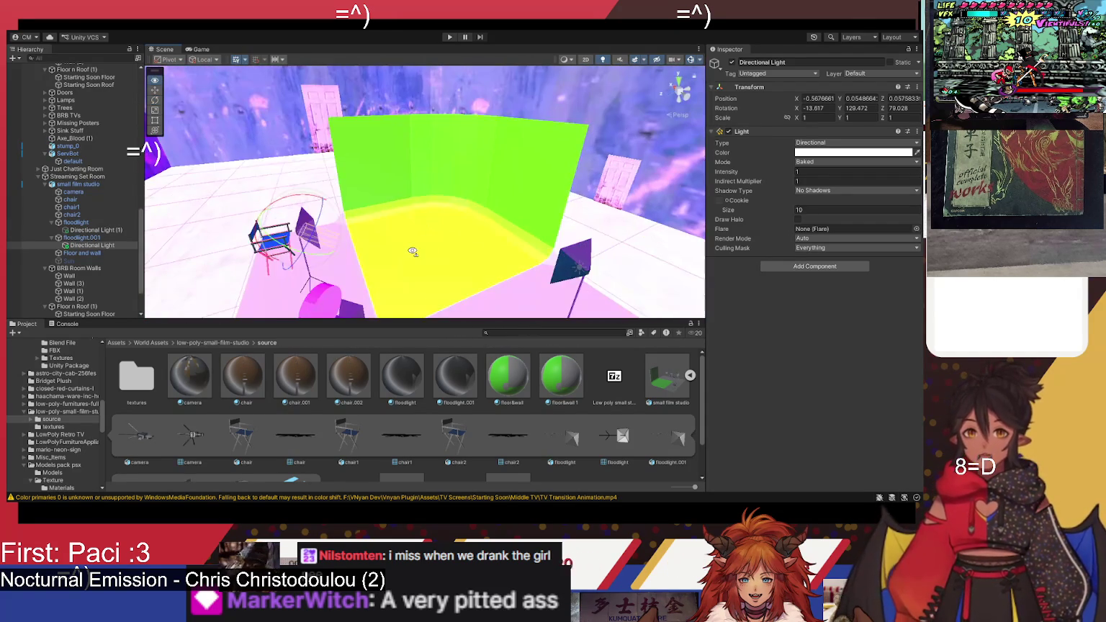
{"action": "left_click", "coordinate": [417, 256]}
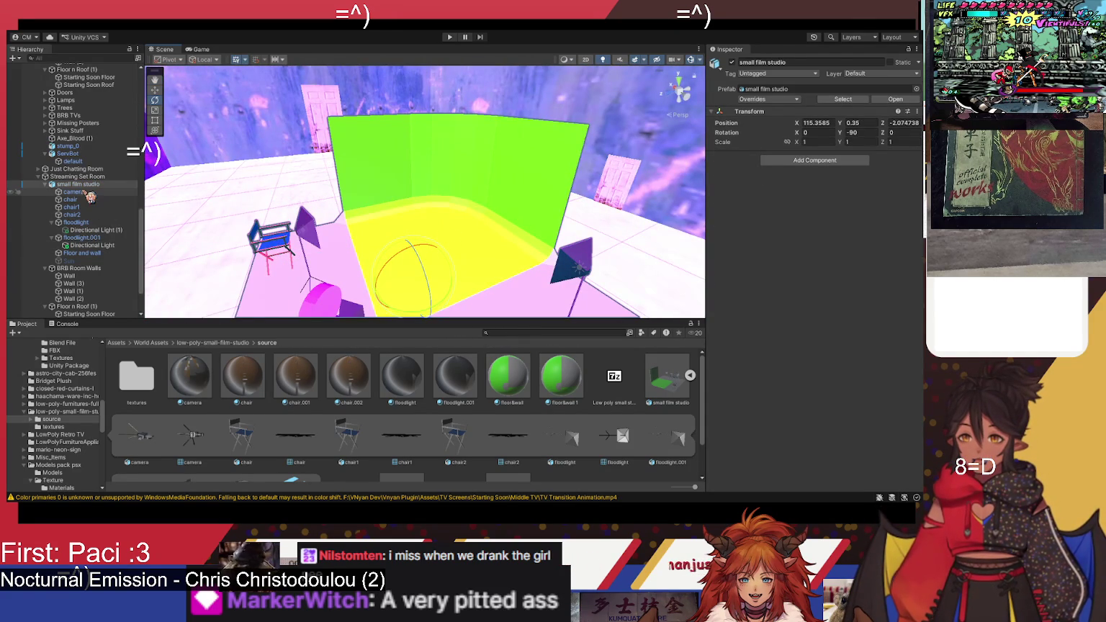
Step: Select the Floor and wall piece with the Move tool and orbit around the set
{"action": "left_click", "coordinate": [81, 193]}
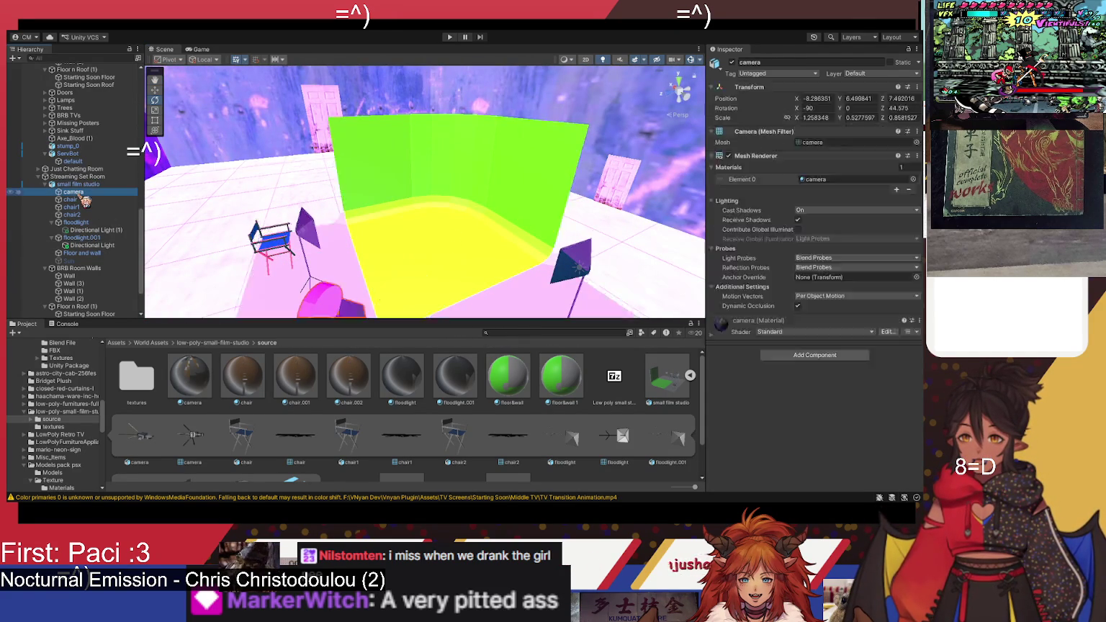
{"action": "left_click", "coordinate": [87, 254]}
{"action": "key", "text": "w"}
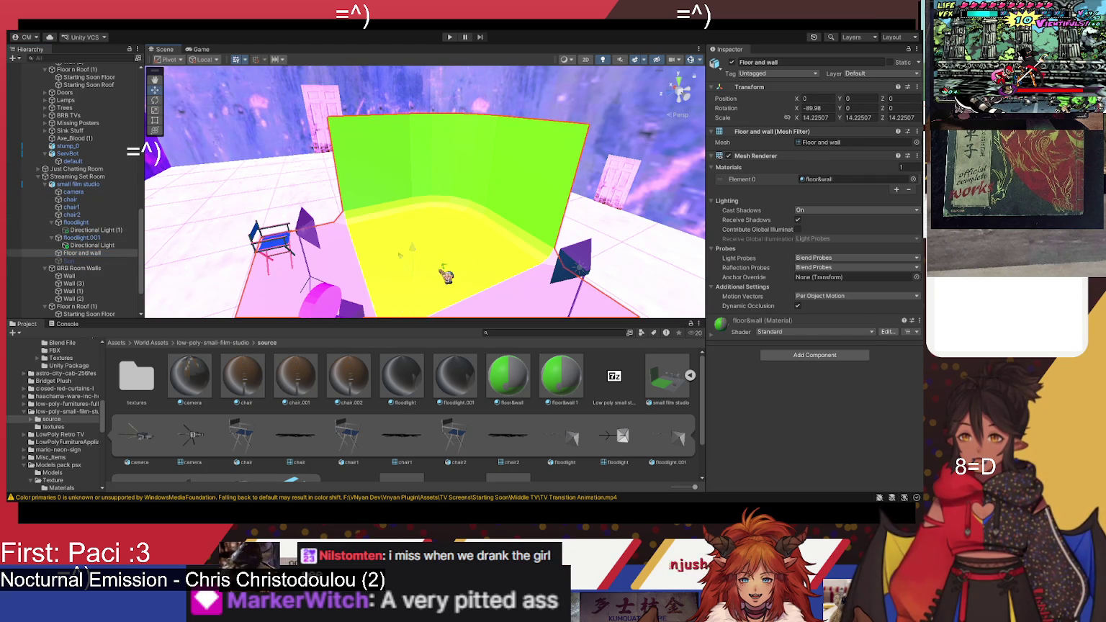
{"action": "mouse_move", "coordinate": [539, 264]}
{"action": "left_mouse_down"}
{"action": "mouse_move", "coordinate": [521, 283]}
{"action": "mouse_move", "coordinate": [591, 274]}
{"action": "left_mouse_up"}
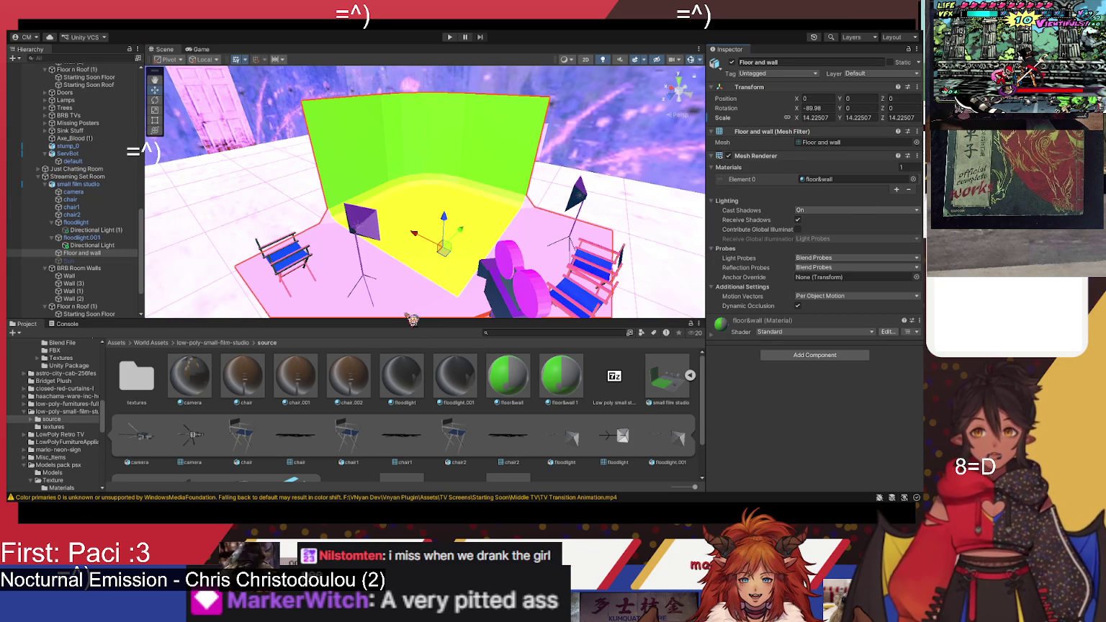
Step: Fix the normal-map warning on the floodlight.001 material
{"action": "left_click", "coordinate": [456, 378]}
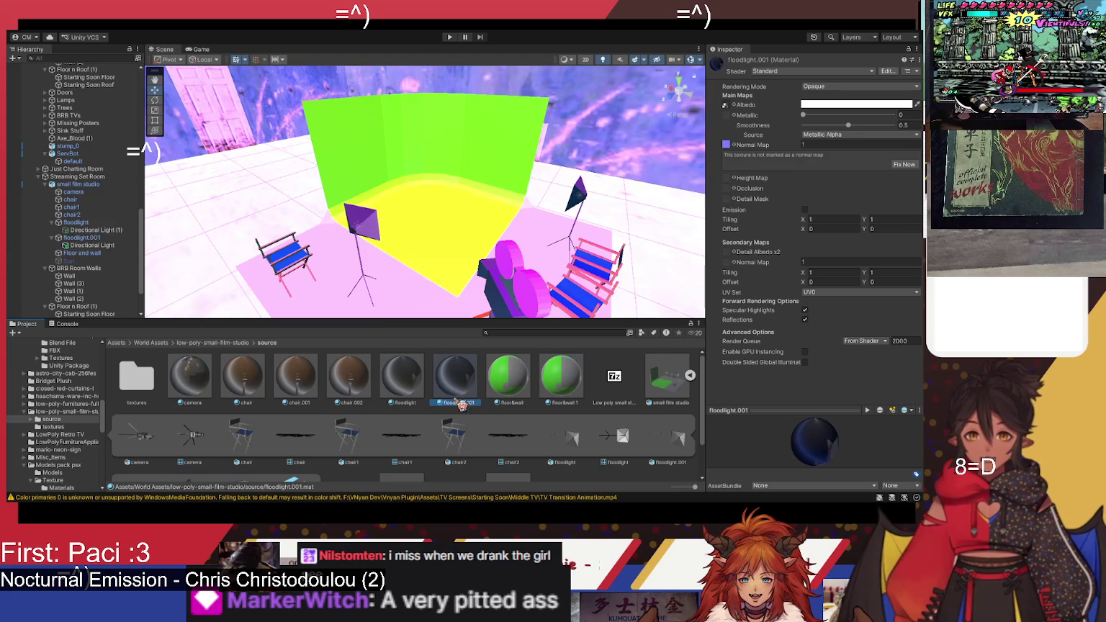
{"action": "left_click", "coordinate": [423, 386]}
{"action": "left_click", "coordinate": [466, 383]}
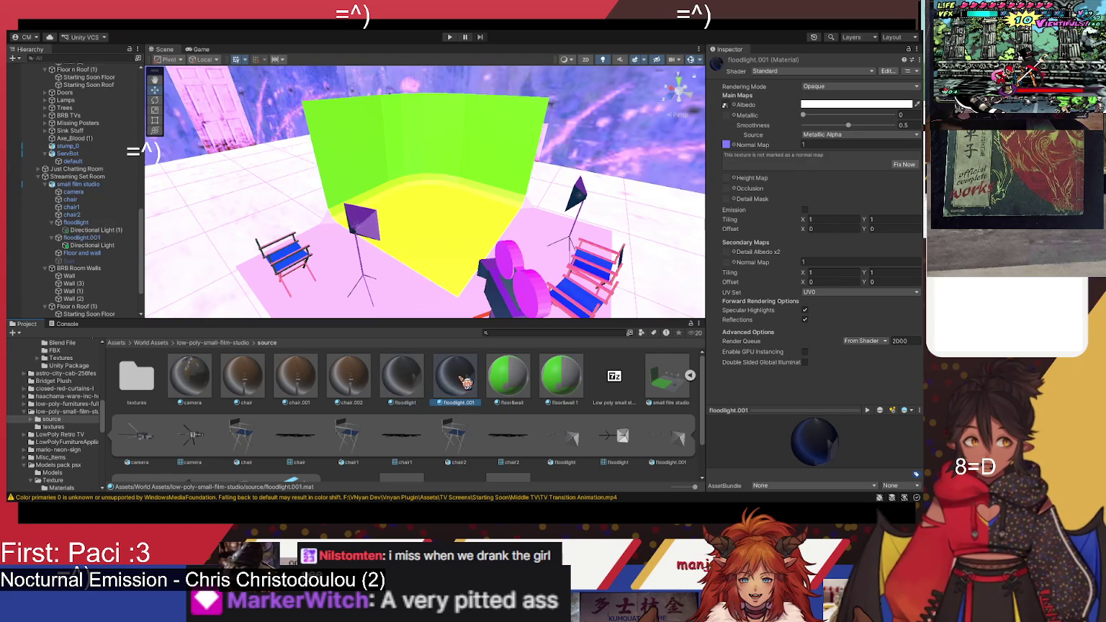
{"action": "left_click", "coordinate": [419, 385]}
{"action": "left_click", "coordinate": [472, 382]}
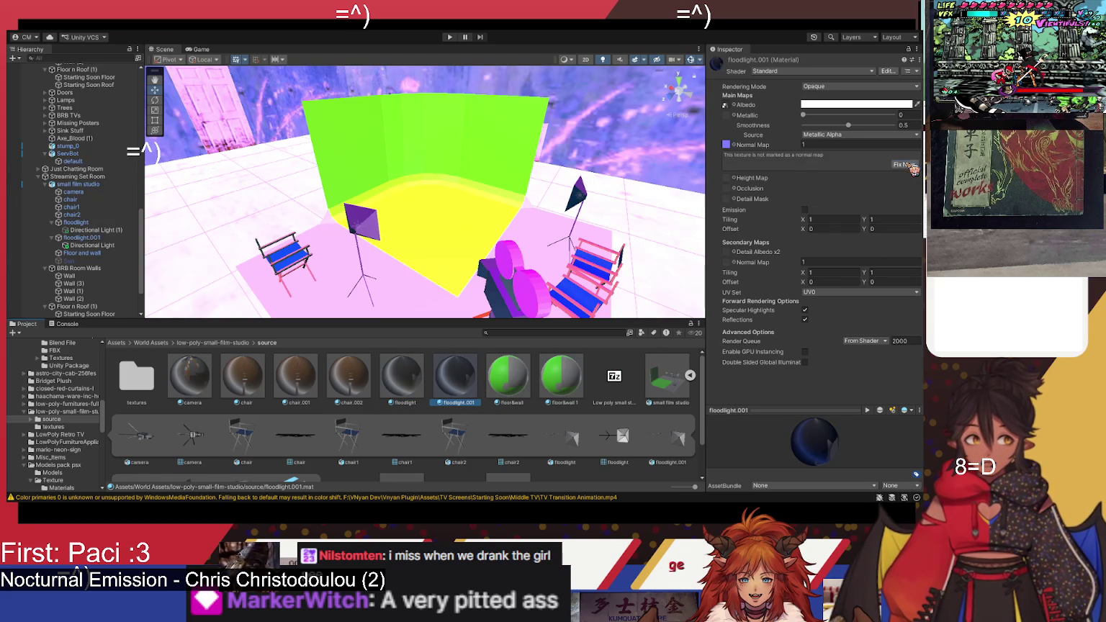
{"action": "left_click", "coordinate": [911, 165]}
Step: Fix the chair.002 material's normal-map warning, then select the small film studio object
{"action": "left_click", "coordinate": [420, 383]}
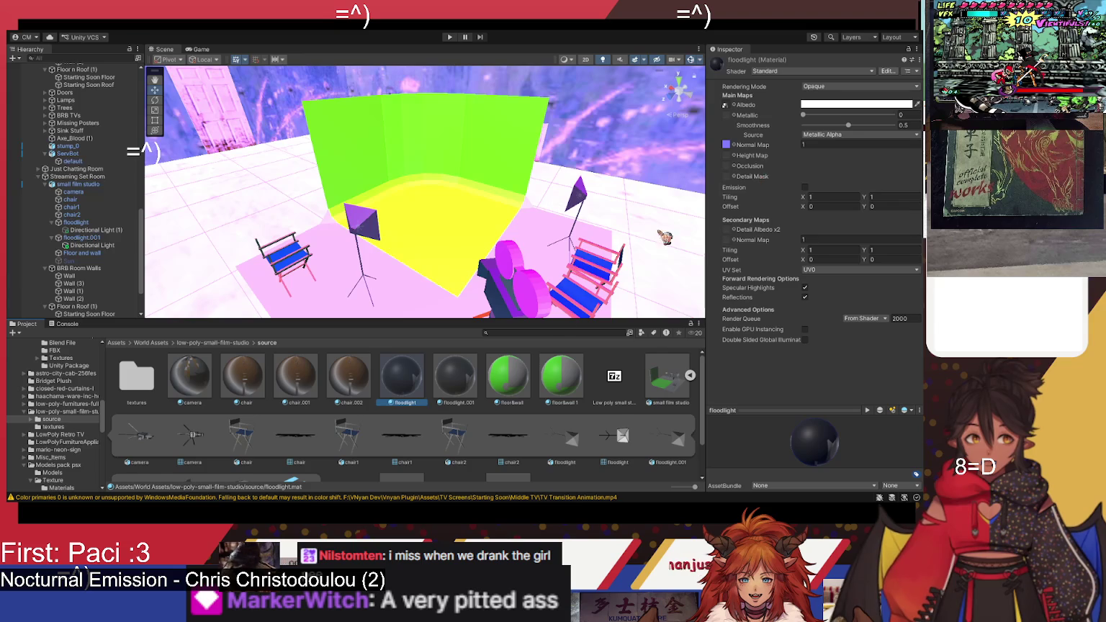
{"action": "left_click", "coordinate": [350, 382]}
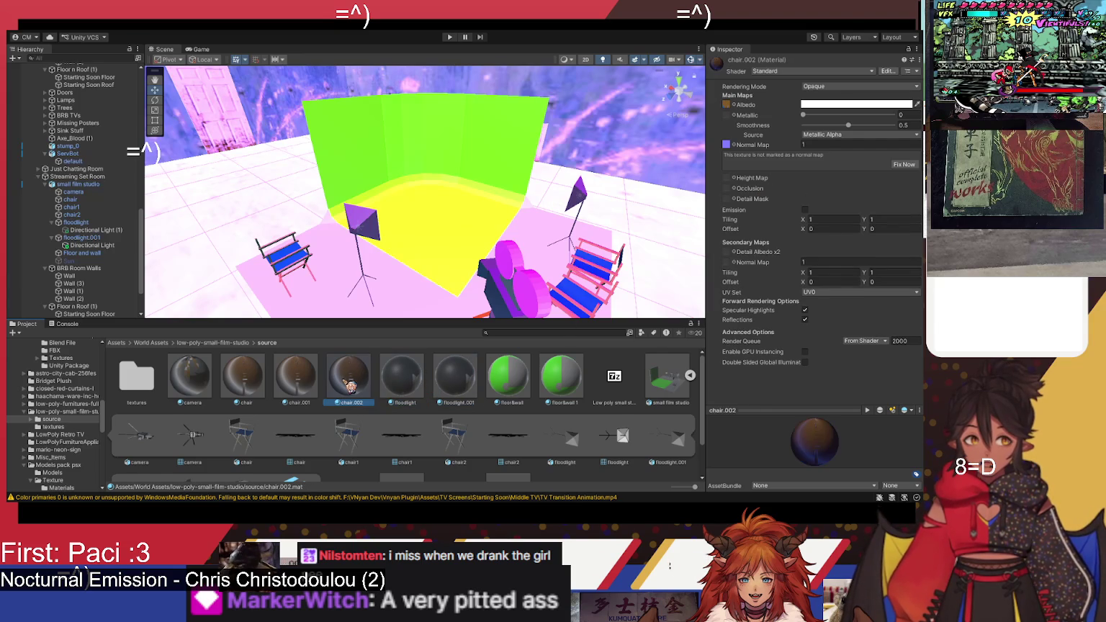
{"action": "left_click", "coordinate": [904, 164]}
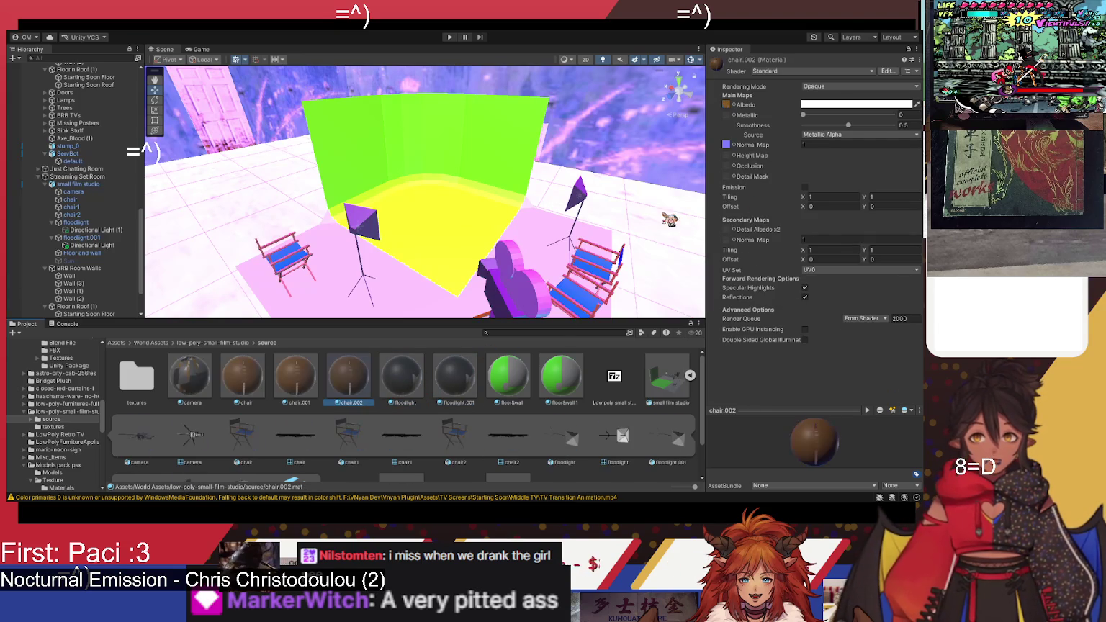
{"action": "mouse_move", "coordinate": [484, 228]}
{"action": "left_mouse_down"}
{"action": "mouse_move", "coordinate": [492, 237]}
{"action": "mouse_move", "coordinate": [366, 179]}
{"action": "mouse_move", "coordinate": [401, 177]}
{"action": "left_mouse_up"}
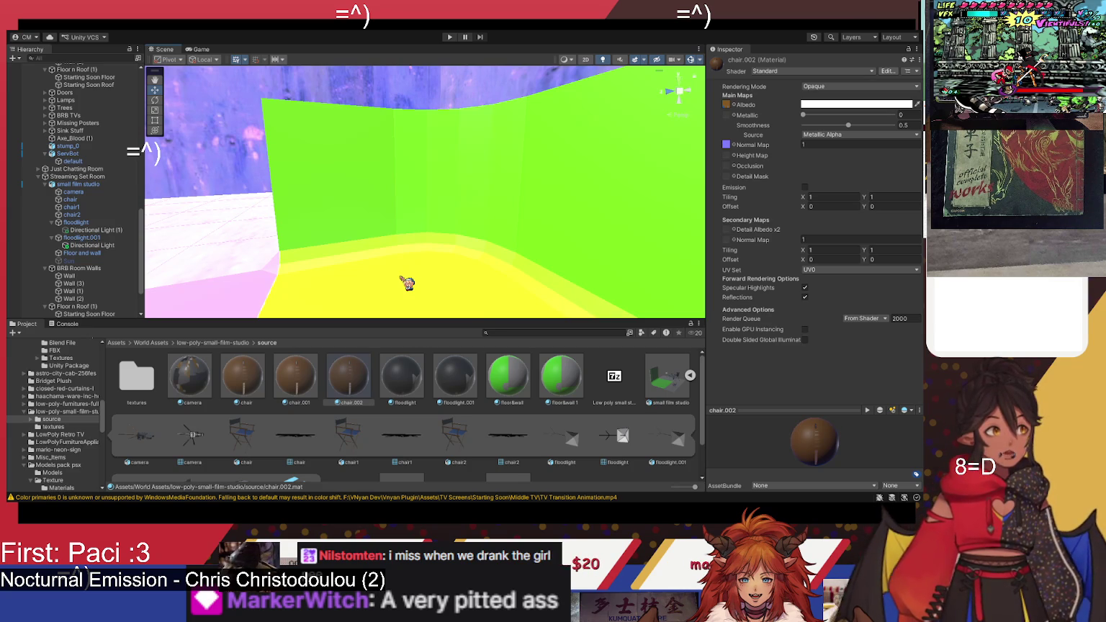
{"action": "mouse_move", "coordinate": [407, 283]}
{"action": "left_mouse_down"}
{"action": "mouse_move", "coordinate": [390, 254]}
{"action": "mouse_move", "coordinate": [415, 279]}
{"action": "mouse_move", "coordinate": [388, 216]}
{"action": "mouse_move", "coordinate": [395, 302]}
{"action": "mouse_move", "coordinate": [409, 301]}
{"action": "left_mouse_up"}
{"action": "left_click", "coordinate": [417, 297]}
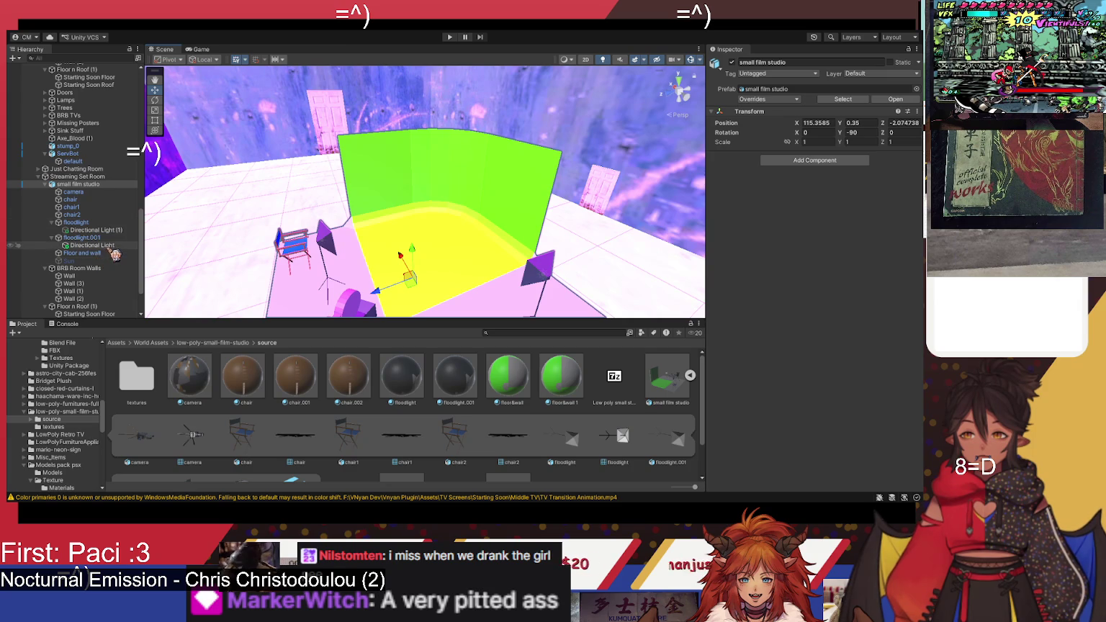
Step: Scale the Floor and wall piece up uniformly to about 21
{"action": "left_click", "coordinate": [87, 253]}
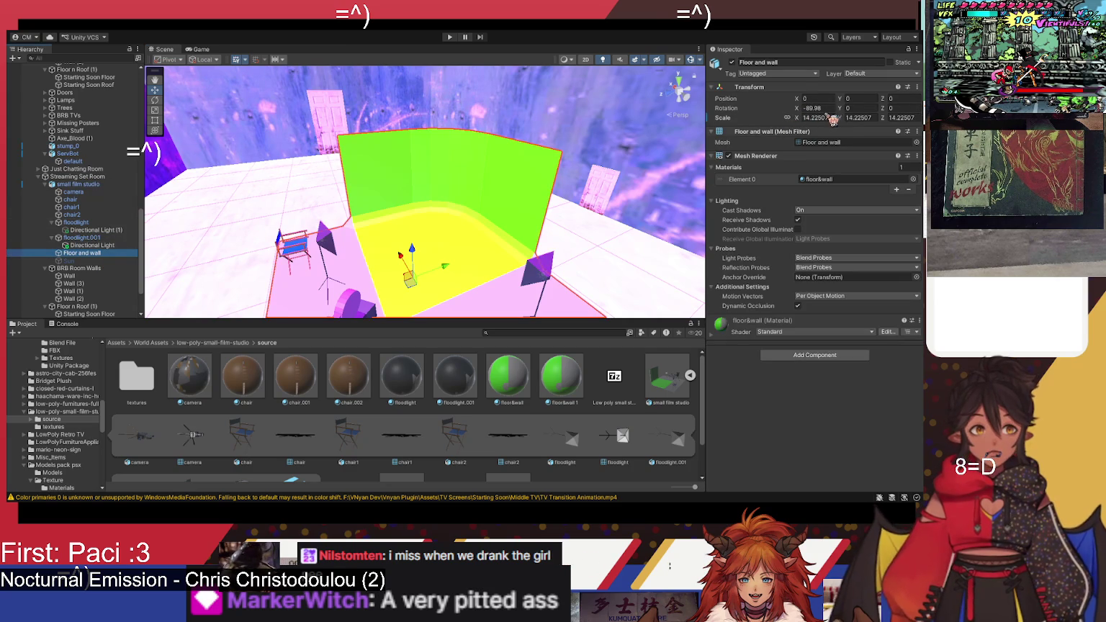
{"action": "mouse_move", "coordinate": [798, 118]}
{"action": "left_mouse_down"}
{"action": "mouse_move", "coordinate": [897, 123]}
{"action": "mouse_move", "coordinate": [26, 123]}
{"action": "mouse_move", "coordinate": [108, 131]}
{"action": "mouse_move", "coordinate": [75, 133]}
{"action": "mouse_move", "coordinate": [918, 135]}
{"action": "left_mouse_up"}
{"action": "mouse_move", "coordinate": [400, 215]}
{"action": "left_mouse_down"}
{"action": "mouse_move", "coordinate": [664, 222]}
{"action": "mouse_move", "coordinate": [647, 243]}
{"action": "left_mouse_up"}
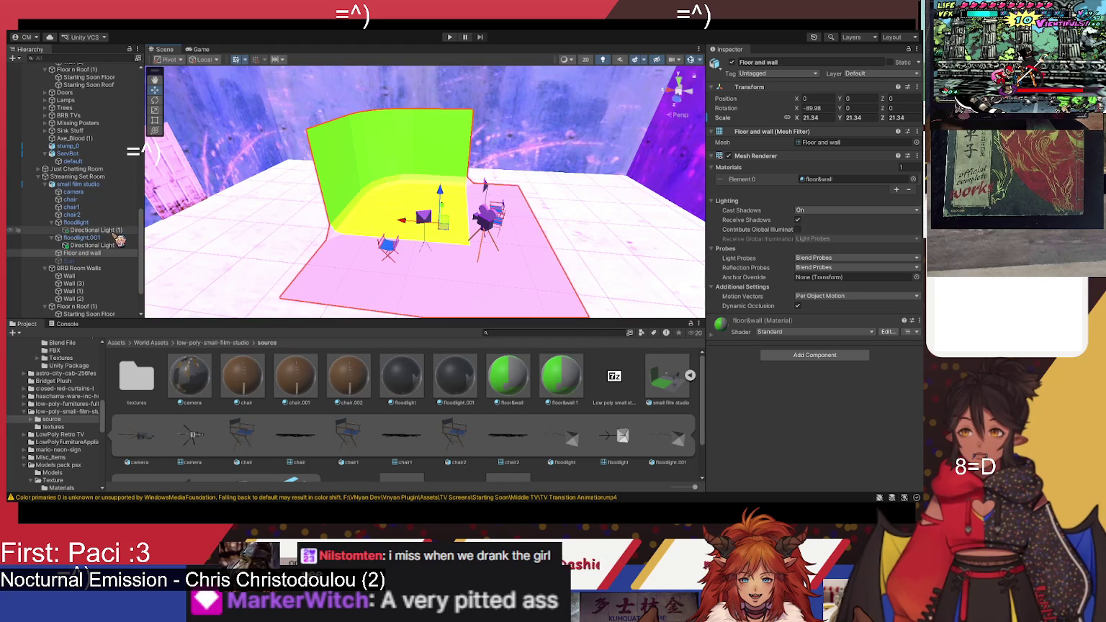
Step: Shift the green screen together with floodlight.001 and floodlight to the left
{"action": "left_click", "coordinate": [104, 237], "text": "ctrl"}
{"action": "left_click", "coordinate": [102, 222], "text": "ctrl"}
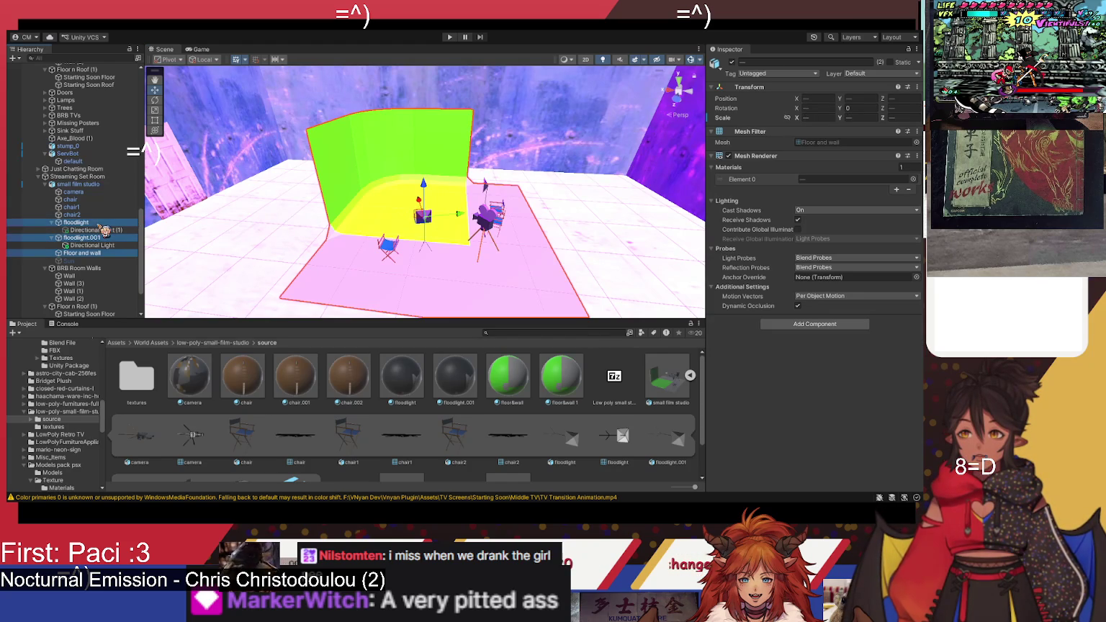
{"action": "mouse_move", "coordinate": [447, 182]}
{"action": "left_mouse_down"}
{"action": "mouse_move", "coordinate": [385, 176]}
{"action": "mouse_move", "coordinate": [320, 204]}
{"action": "mouse_move", "coordinate": [254, 154]}
{"action": "left_mouse_up"}
{"action": "left_click_drag", "start_coordinate": [476, 228], "coordinate": [434, 215]}
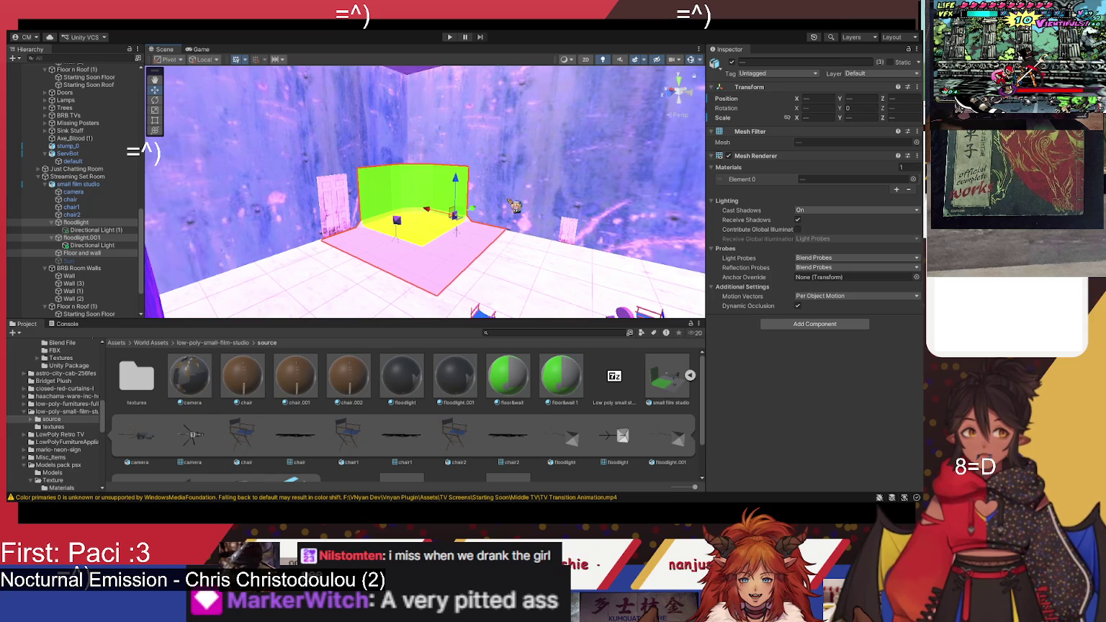
{"action": "scroll", "coordinate": [92, 124], "scroll_direction": "up", "scroll_amount": 10}
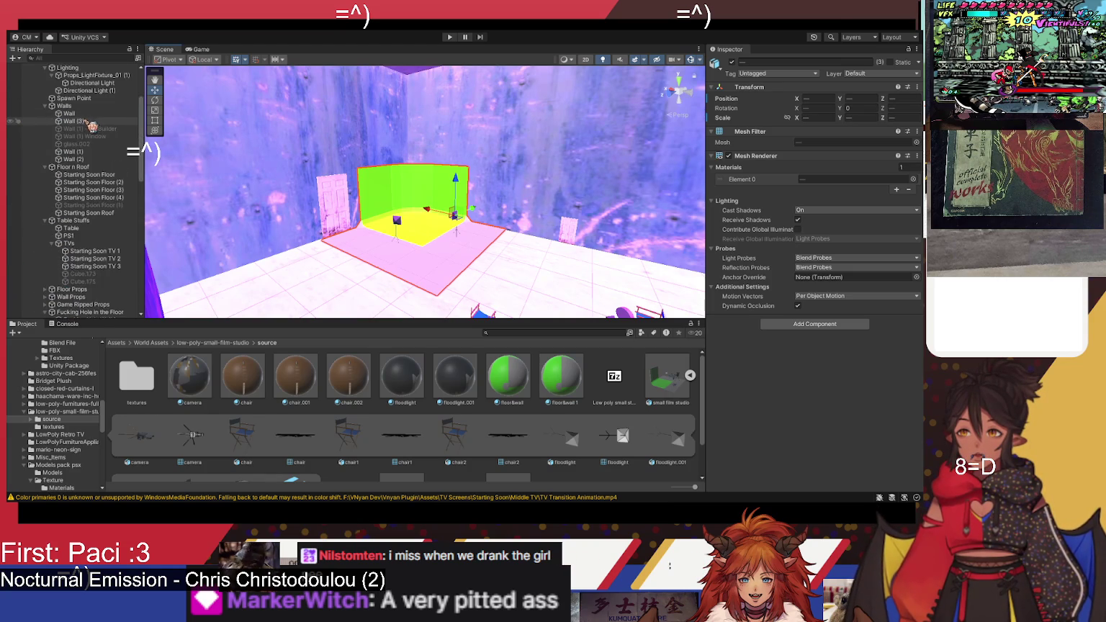
Step: Frame the DUSK avatar and orbit around the poster room
{"action": "scroll", "coordinate": [91, 122], "scroll_direction": "up", "scroll_amount": 2}
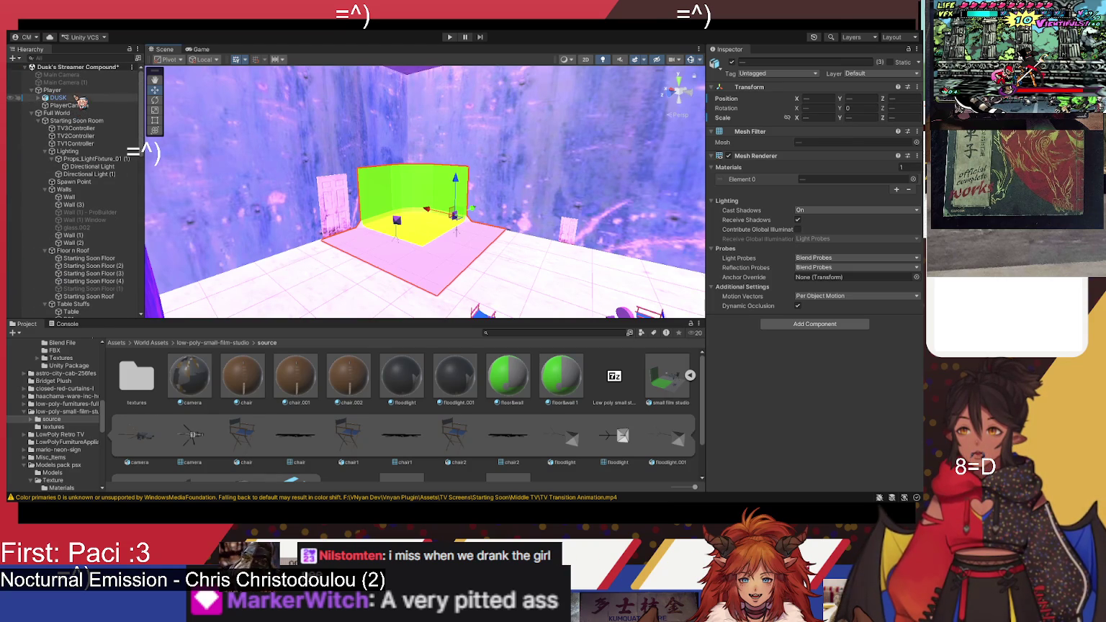
{"action": "left_click", "coordinate": [57, 97]}
{"action": "key", "text": "f"}
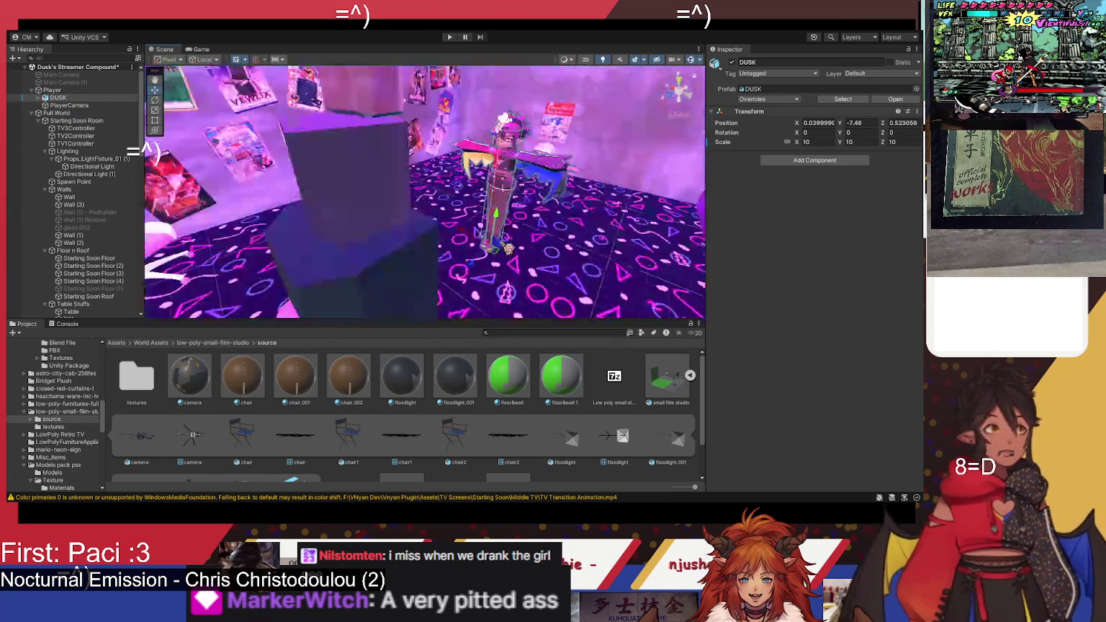
{"action": "mouse_move", "coordinate": [553, 228]}
{"action": "left_mouse_down"}
{"action": "mouse_move", "coordinate": [217, 306]}
{"action": "mouse_move", "coordinate": [285, 259]}
{"action": "left_mouse_up"}
Step: Move the Player to X 77.09, Y 7.54, Z 139.2 beside the set and set Rotation Y to 90
{"action": "left_click", "coordinate": [81, 90]}
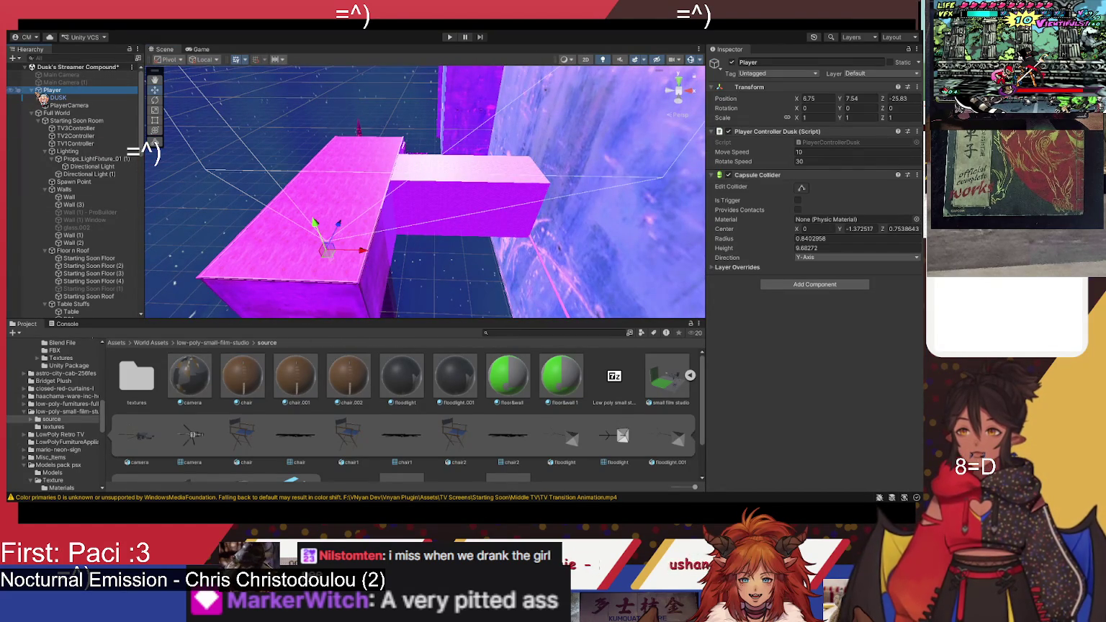
{"action": "left_click", "coordinate": [31, 90]}
{"action": "mouse_move", "coordinate": [461, 216]}
{"action": "left_mouse_down"}
{"action": "mouse_move", "coordinate": [505, 200]}
{"action": "mouse_move", "coordinate": [542, 233]}
{"action": "mouse_move", "coordinate": [408, 287]}
{"action": "mouse_move", "coordinate": [216, 216]}
{"action": "mouse_move", "coordinate": [252, 178]}
{"action": "mouse_move", "coordinate": [220, 171]}
{"action": "left_mouse_up"}
{"action": "key", "text": "f"}
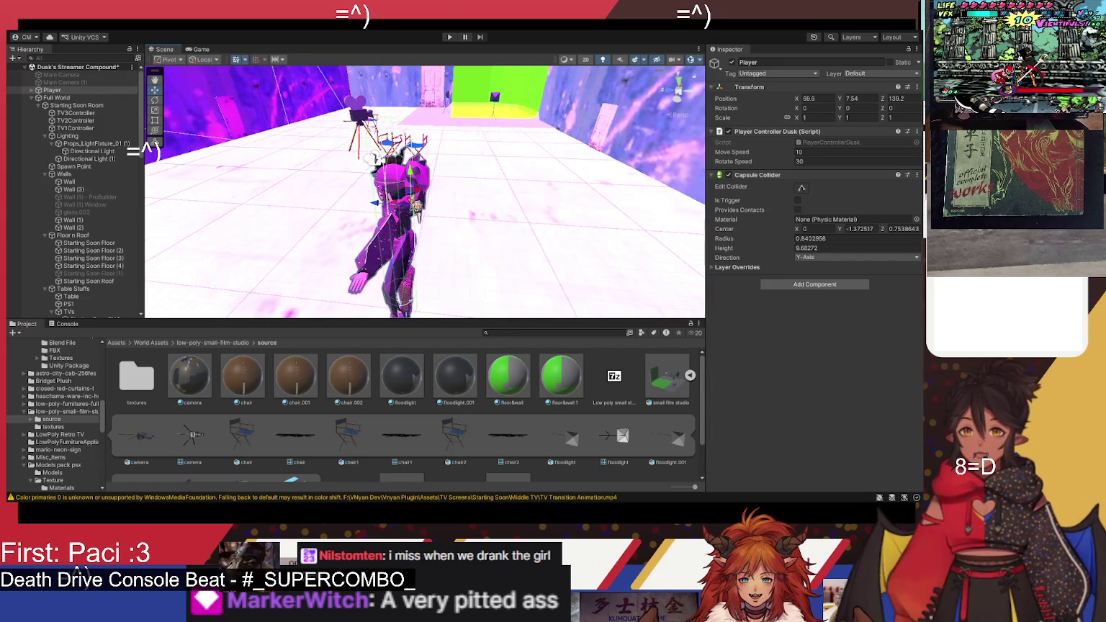
{"action": "mouse_move", "coordinate": [421, 200]}
{"action": "left_mouse_down"}
{"action": "mouse_move", "coordinate": [474, 126]}
{"action": "mouse_move", "coordinate": [458, 159]}
{"action": "left_mouse_up"}
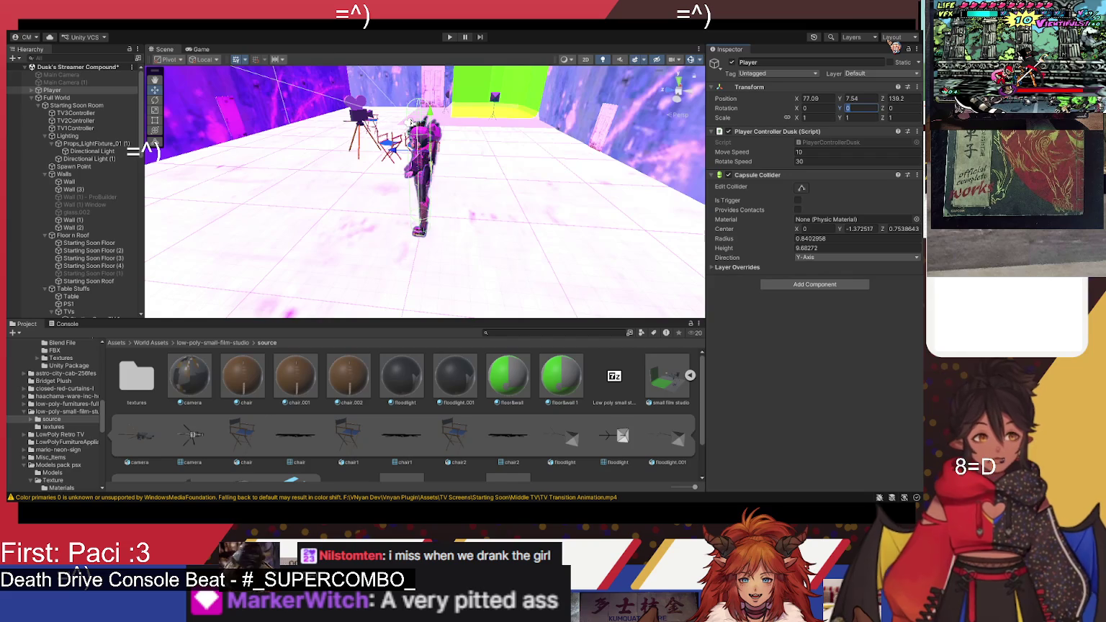
{"action": "type", "text": "90"}
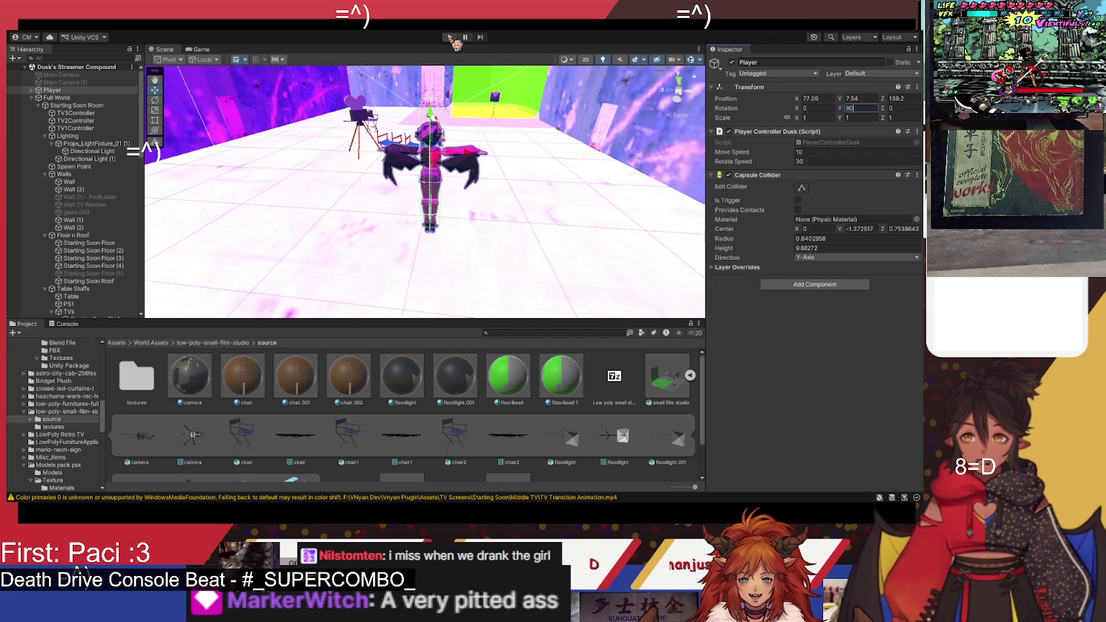
{"action": "left_click", "coordinate": [450, 38]}
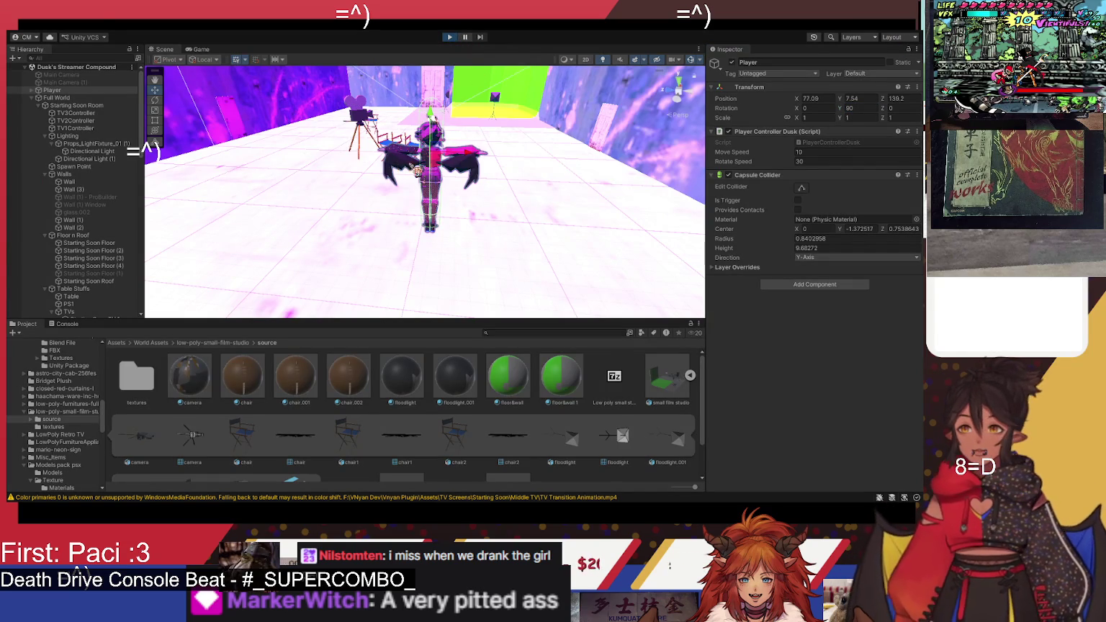
{"action": "key", "text": "w"}
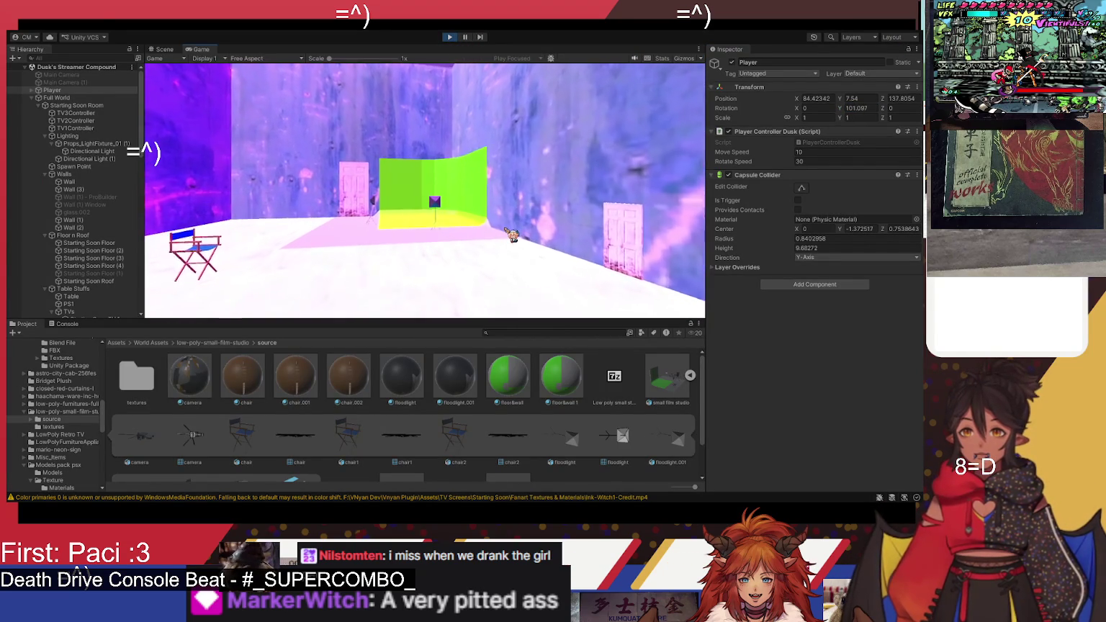
{"action": "key", "text": "w"}
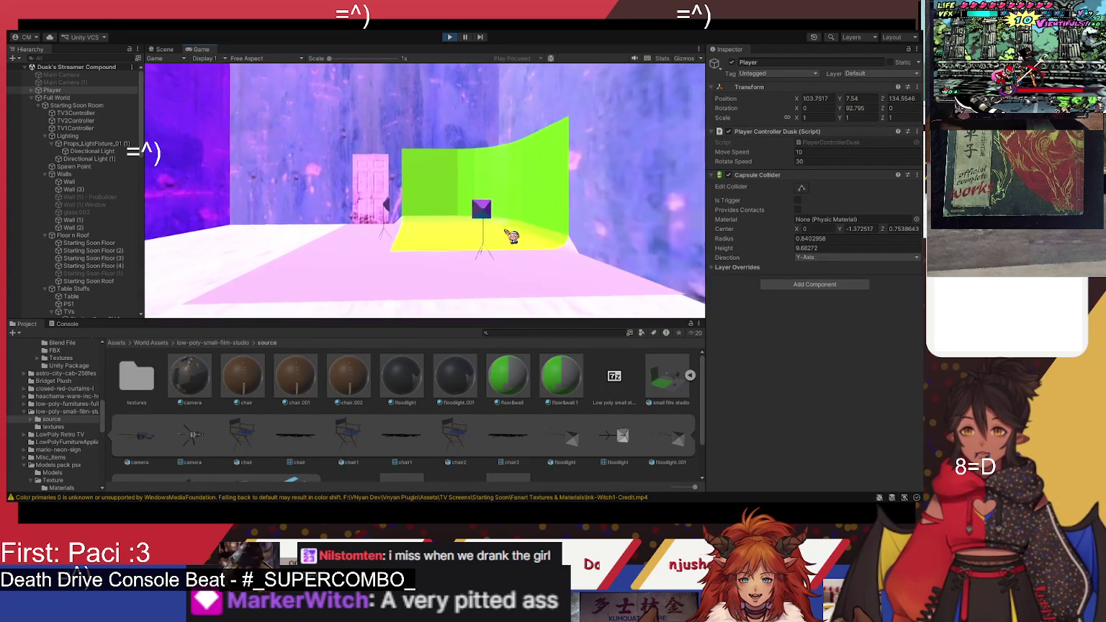
{"action": "key", "text": "w"}
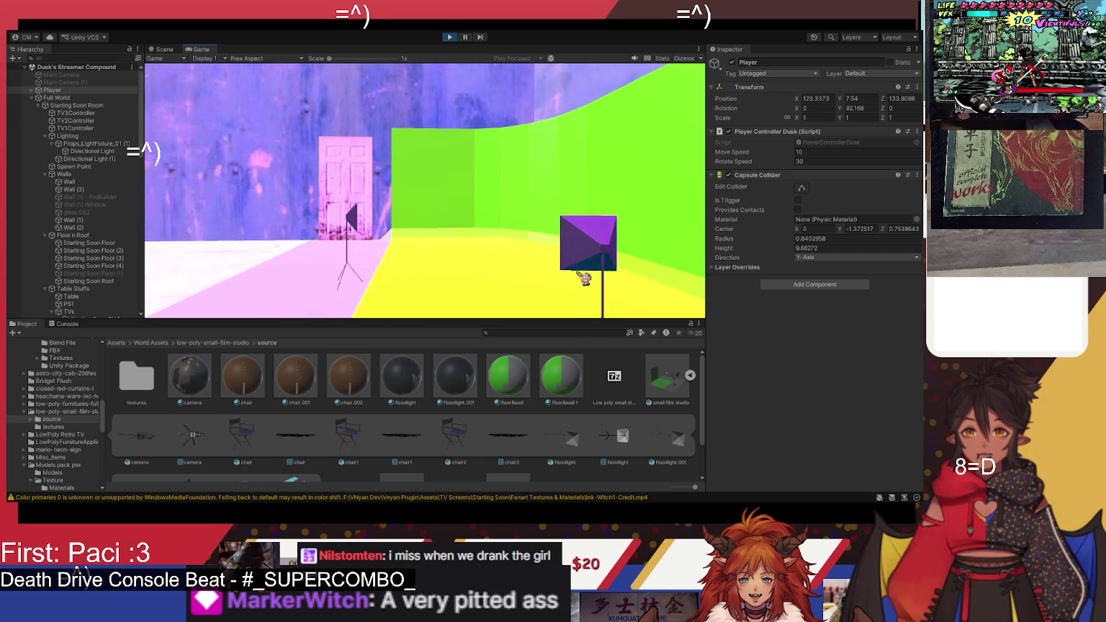
{"action": "key", "text": "w"}
{"action": "key", "text": "d"}
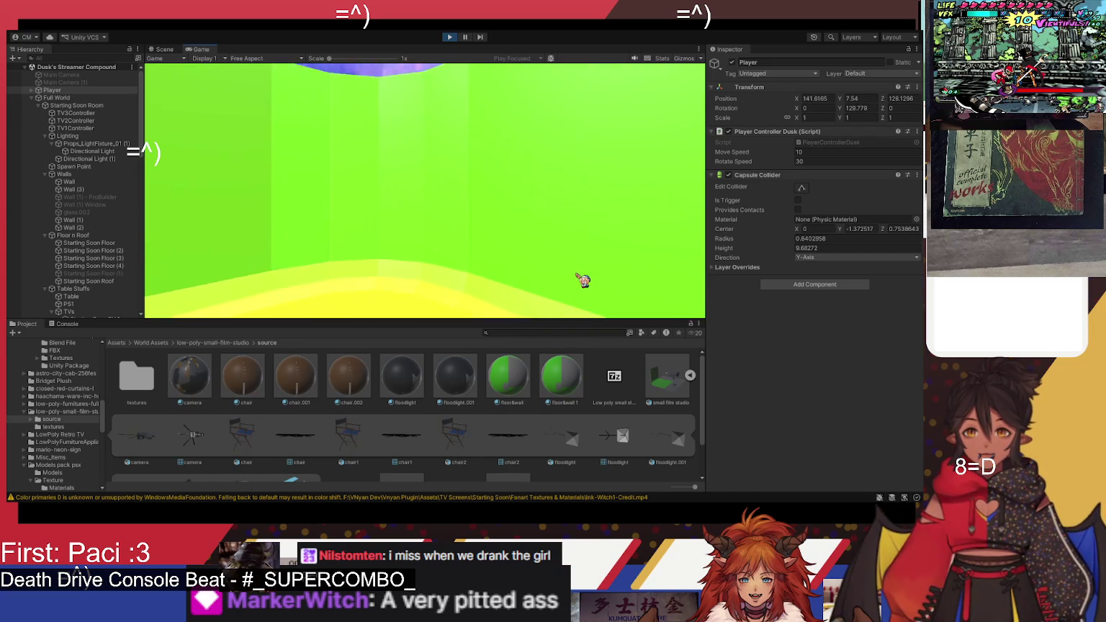
{"action": "key", "text": "w"}
{"action": "key", "text": "d"}
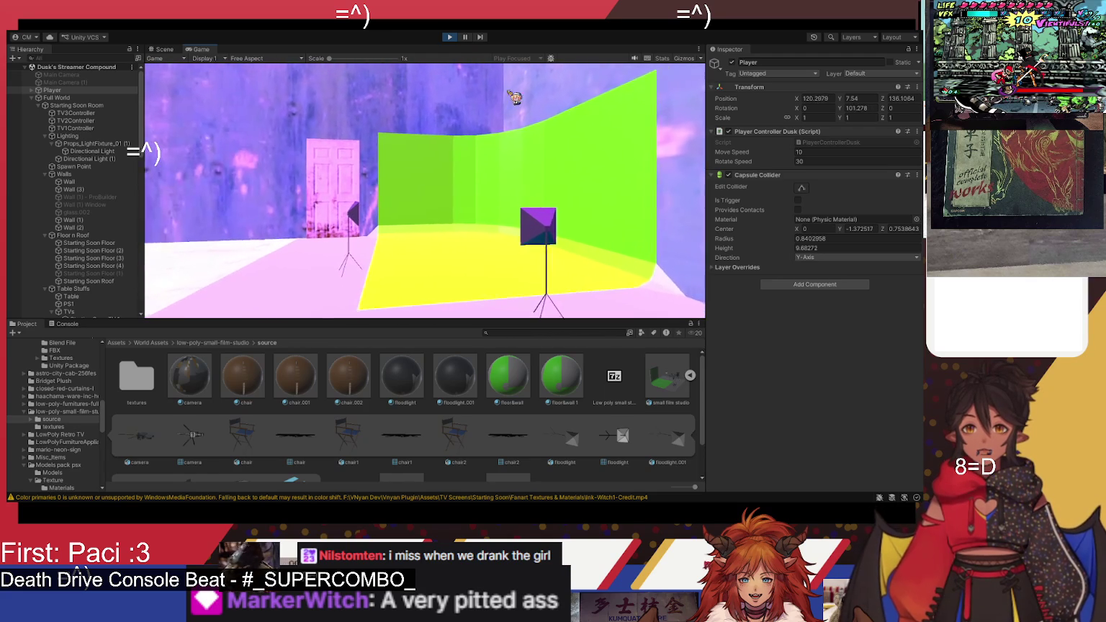
{"action": "left_click", "coordinate": [450, 38]}
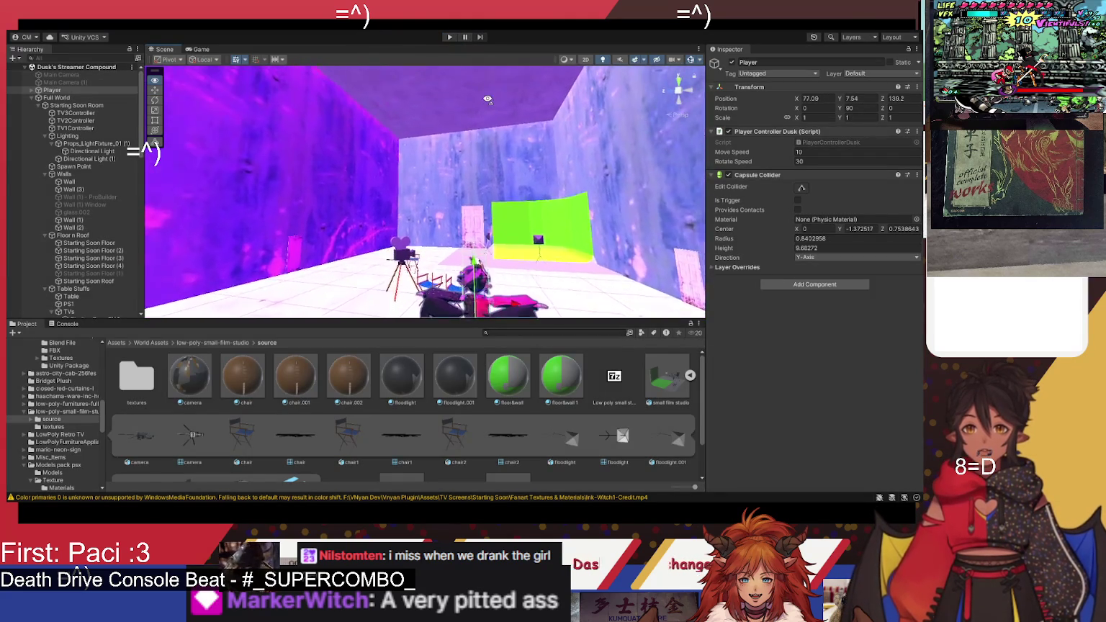
Step: Tidy the Full World hierarchy and select the Streaming Set Room
{"action": "mouse_move", "coordinate": [508, 72]}
{"action": "left_mouse_down"}
{"action": "mouse_move", "coordinate": [547, 263]}
{"action": "mouse_move", "coordinate": [371, 259]}
{"action": "mouse_move", "coordinate": [250, 202]}
{"action": "mouse_move", "coordinate": [321, 217]}
{"action": "mouse_move", "coordinate": [295, 208]}
{"action": "left_mouse_up"}
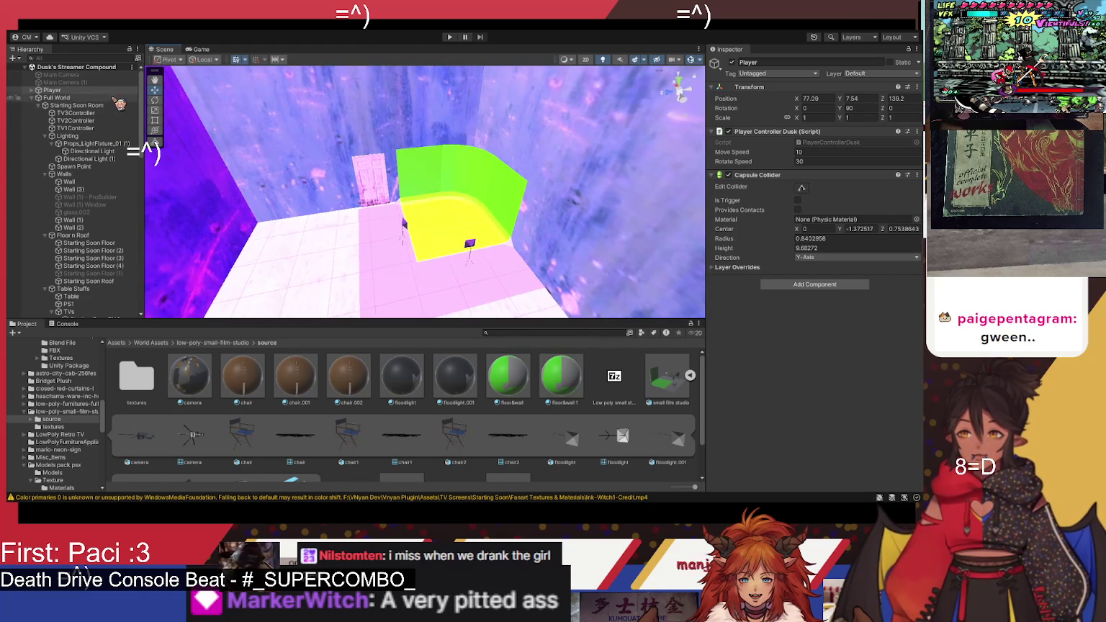
{"action": "left_click", "coordinate": [32, 98]}
{"action": "left_click", "coordinate": [32, 98]}
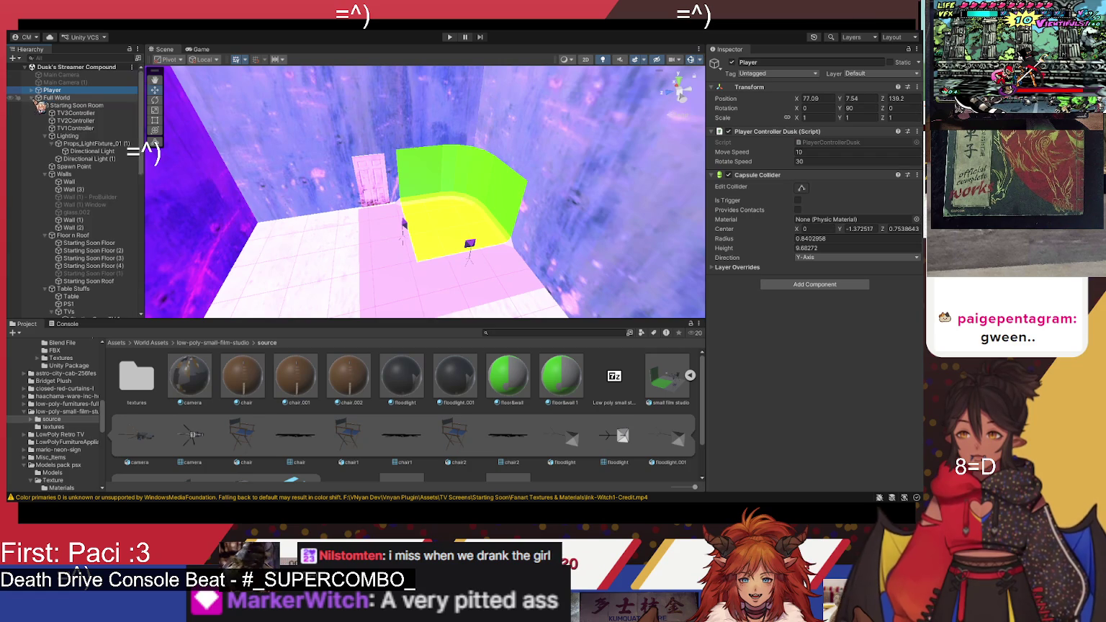
{"action": "left_click", "coordinate": [40, 105]}
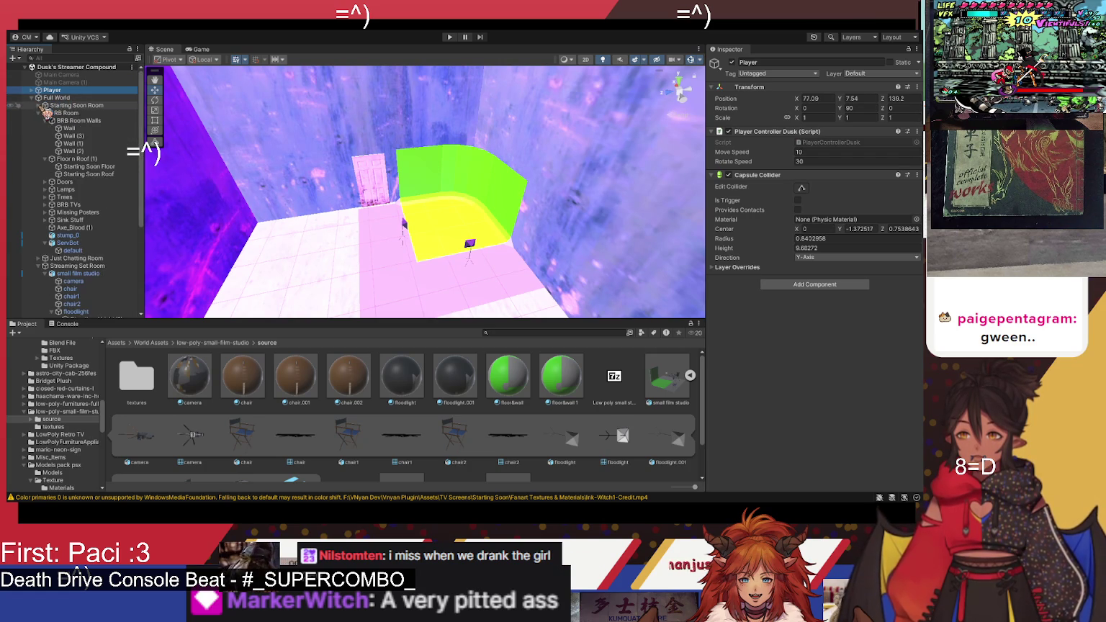
{"action": "left_click", "coordinate": [73, 267]}
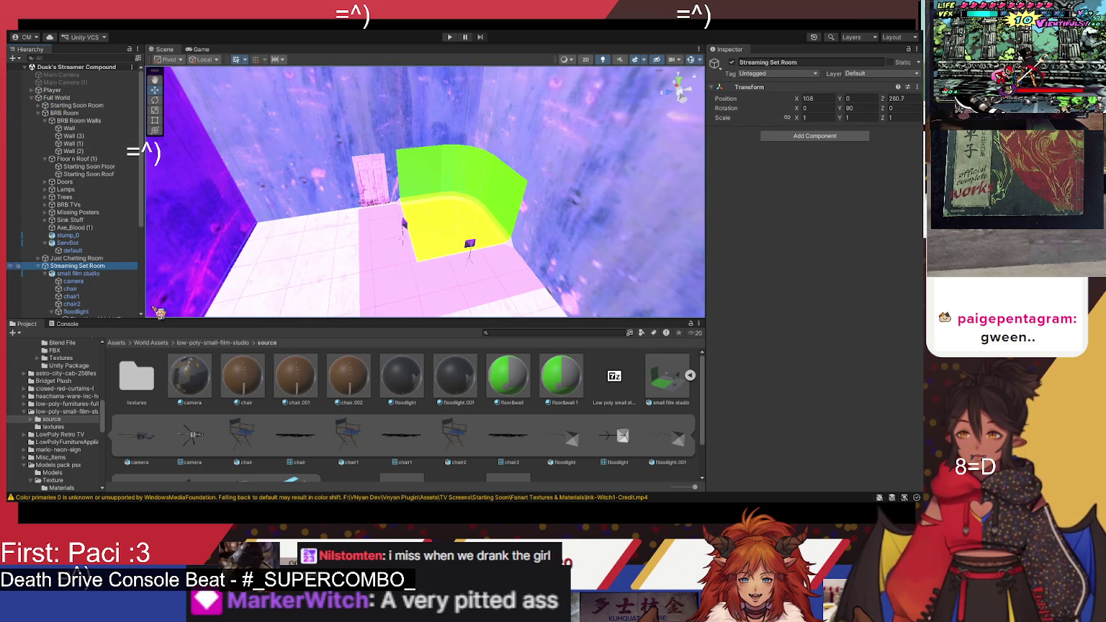
Step: Select the Directional Light above the green-screen set and switch it on
{"action": "left_click", "coordinate": [270, 301]}
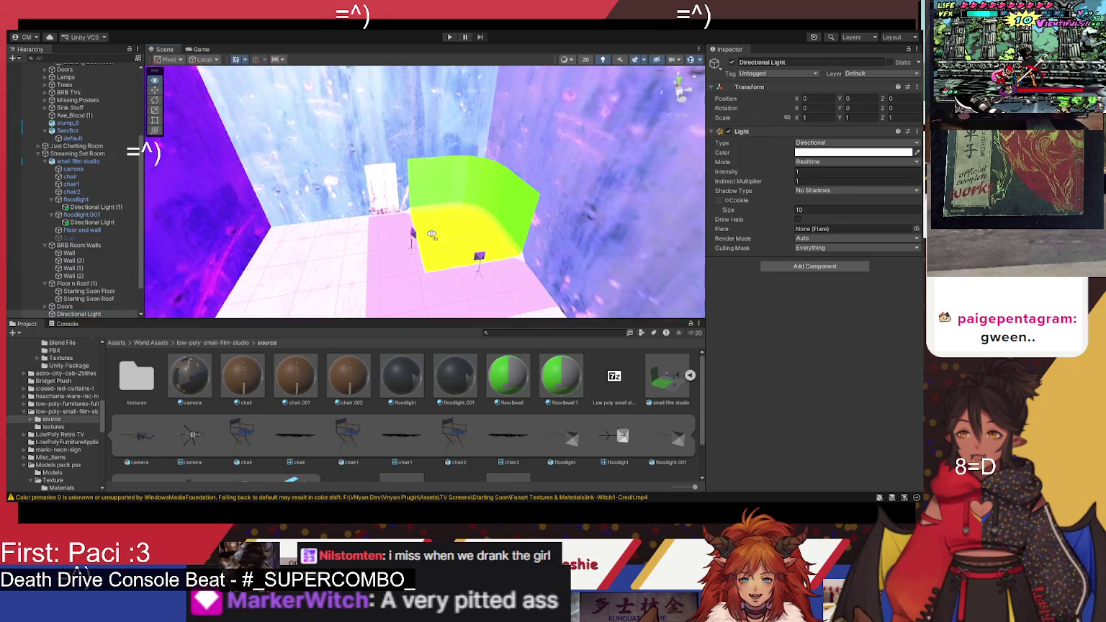
{"action": "mouse_move", "coordinate": [425, 205]}
{"action": "left_mouse_down"}
{"action": "mouse_move", "coordinate": [511, 266]}
{"action": "mouse_move", "coordinate": [533, 253]}
{"action": "mouse_move", "coordinate": [277, 253]}
{"action": "left_mouse_up"}
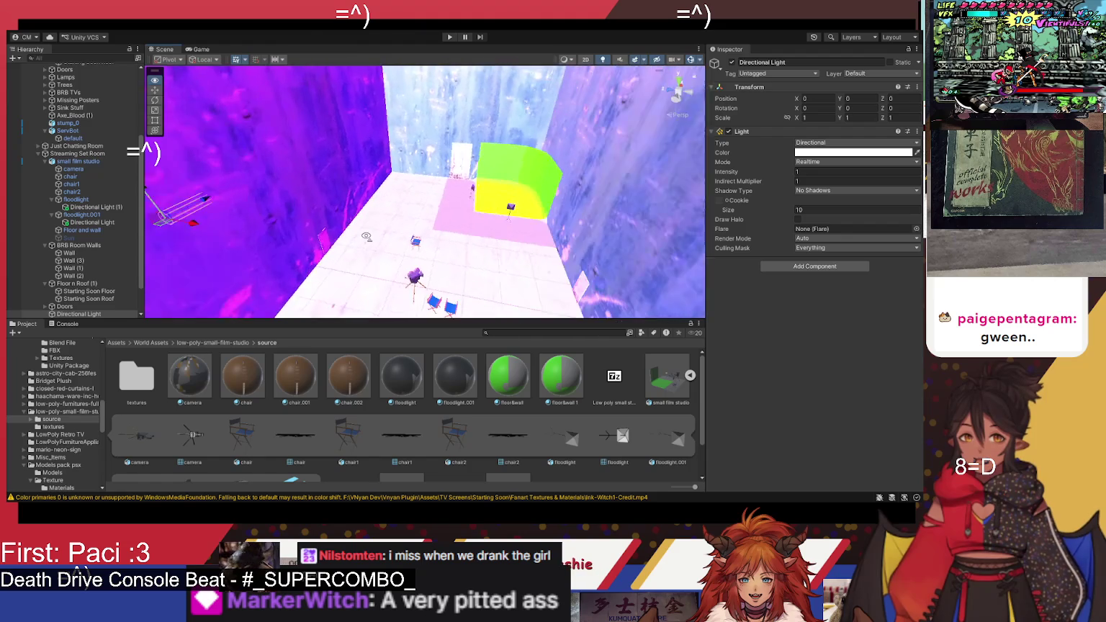
{"action": "mouse_move", "coordinate": [371, 236]}
{"action": "left_mouse_down"}
{"action": "mouse_move", "coordinate": [393, 226]}
{"action": "mouse_move", "coordinate": [270, 267]}
{"action": "left_mouse_up"}
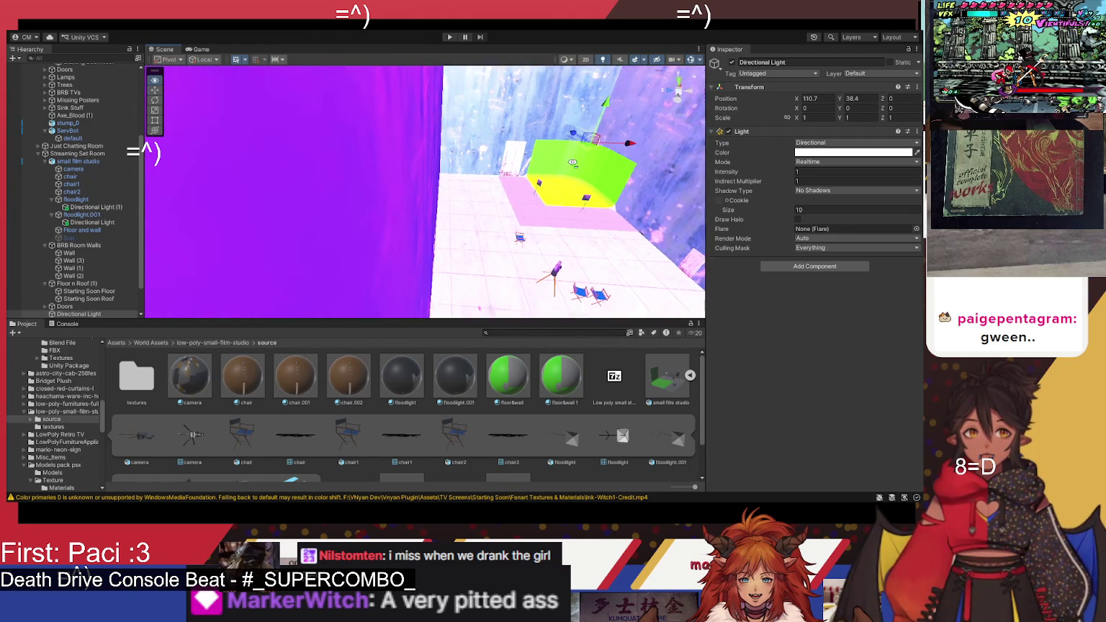
{"action": "mouse_move", "coordinate": [574, 226]}
{"action": "left_mouse_down"}
{"action": "mouse_move", "coordinate": [697, 158]}
{"action": "mouse_move", "coordinate": [660, 102]}
{"action": "mouse_move", "coordinate": [731, 74]}
{"action": "left_mouse_up"}
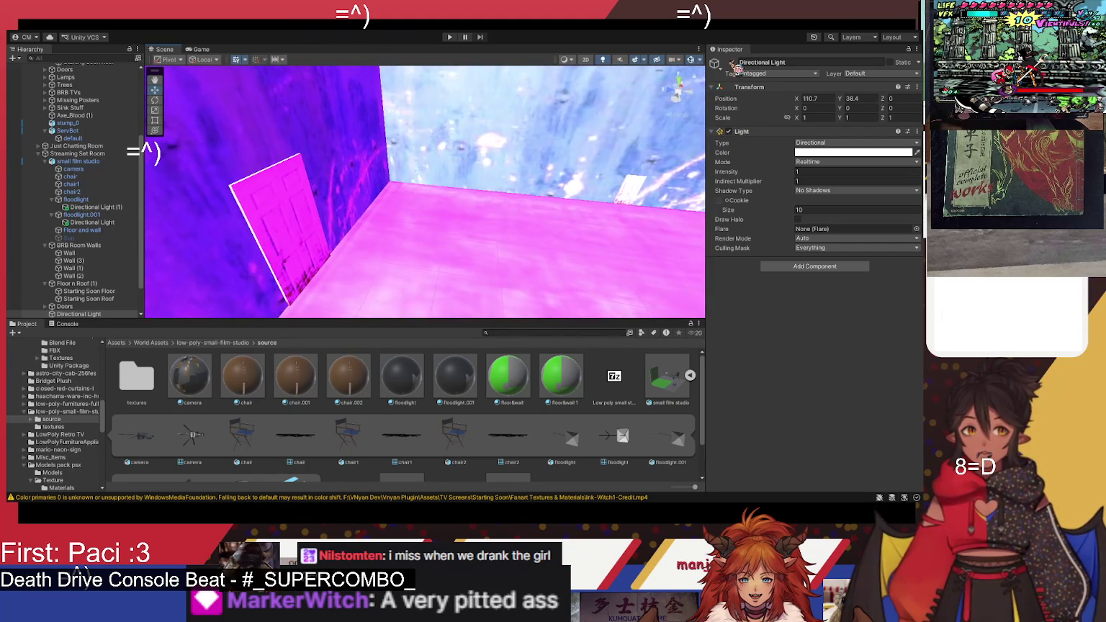
{"action": "left_click", "coordinate": [737, 63]}
{"action": "mouse_move", "coordinate": [537, 170]}
{"action": "left_mouse_down"}
{"action": "mouse_move", "coordinate": [353, 173]}
{"action": "mouse_move", "coordinate": [319, 146]}
{"action": "mouse_move", "coordinate": [357, 98]}
{"action": "mouse_move", "coordinate": [387, 94]}
{"action": "mouse_move", "coordinate": [425, 173]}
{"action": "mouse_move", "coordinate": [464, 106]}
{"action": "mouse_move", "coordinate": [479, 109]}
{"action": "left_mouse_up"}
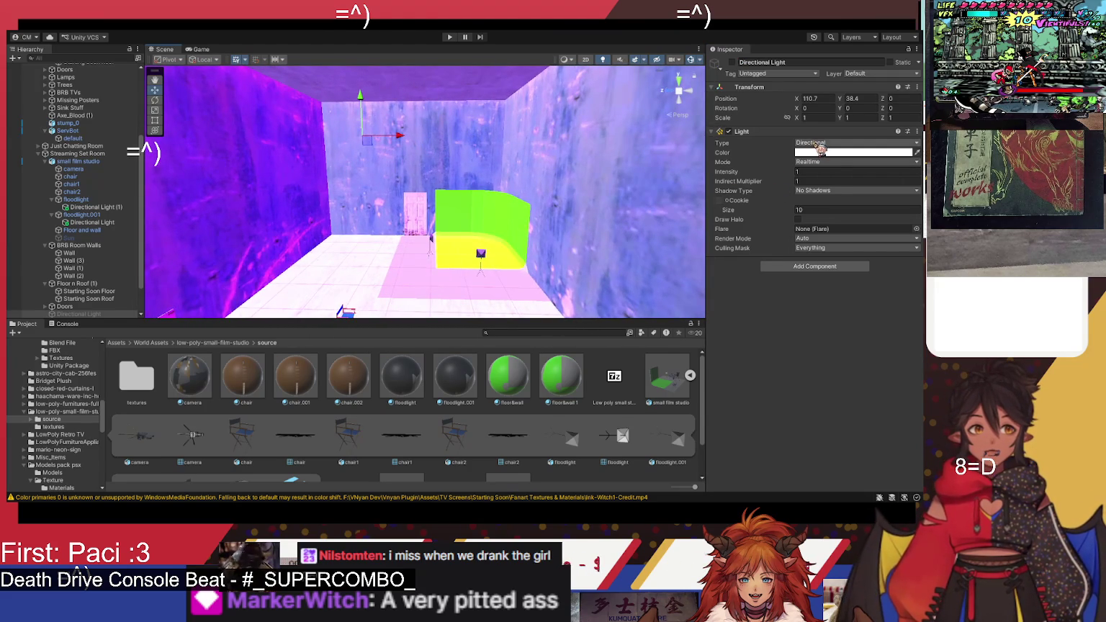
Step: Try the Point and Area light types, then re-enable the light
{"action": "left_click", "coordinate": [843, 143]}
{"action": "left_click", "coordinate": [836, 167]}
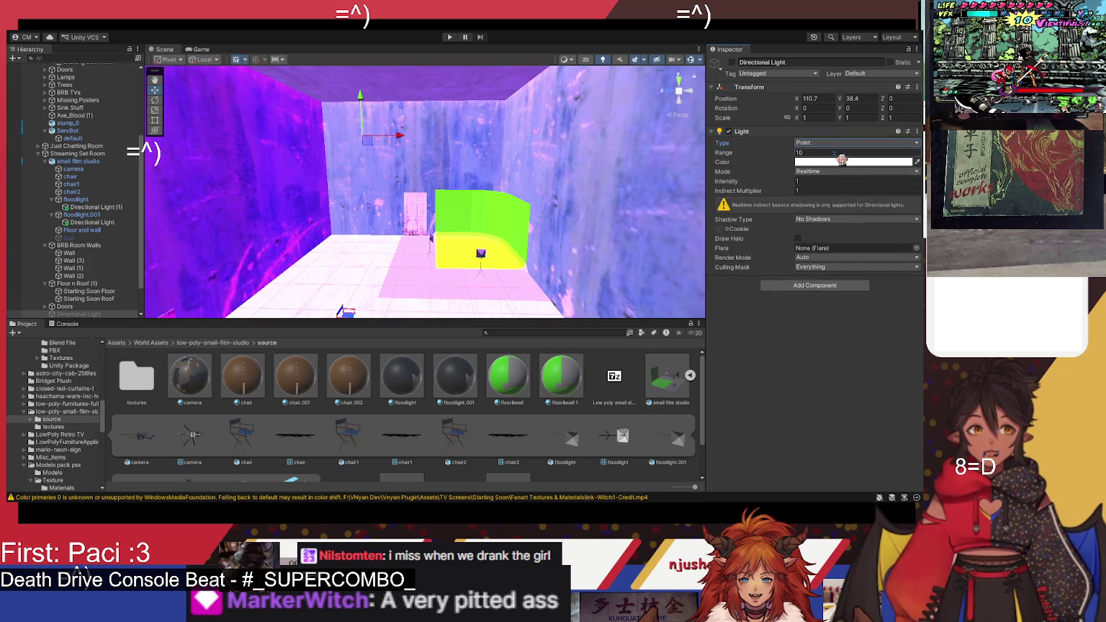
{"action": "left_click", "coordinate": [842, 143]}
{"action": "left_click", "coordinate": [835, 176]}
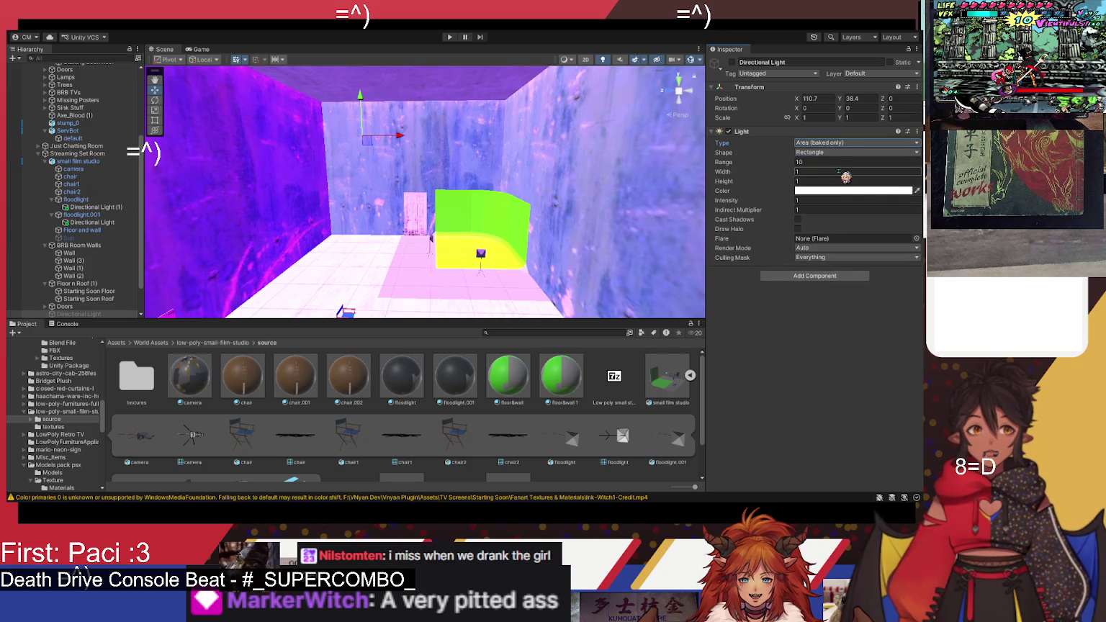
{"action": "mouse_move", "coordinate": [428, 170]}
{"action": "left_mouse_down"}
{"action": "mouse_move", "coordinate": [412, 97]}
{"action": "mouse_move", "coordinate": [403, 216]}
{"action": "mouse_move", "coordinate": [373, 153]}
{"action": "mouse_move", "coordinate": [316, 162]}
{"action": "left_mouse_up"}
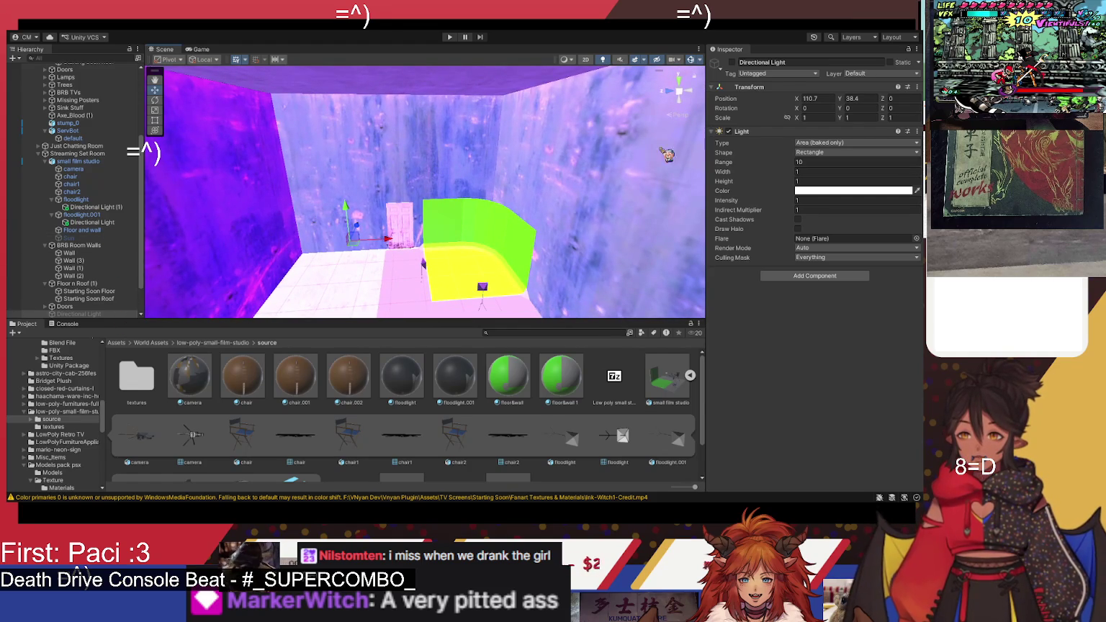
{"action": "left_click", "coordinate": [732, 62]}
{"action": "mouse_move", "coordinate": [666, 183]}
{"action": "left_mouse_down"}
{"action": "mouse_move", "coordinate": [463, 240]}
{"action": "mouse_move", "coordinate": [828, 162]}
{"action": "left_mouse_up"}
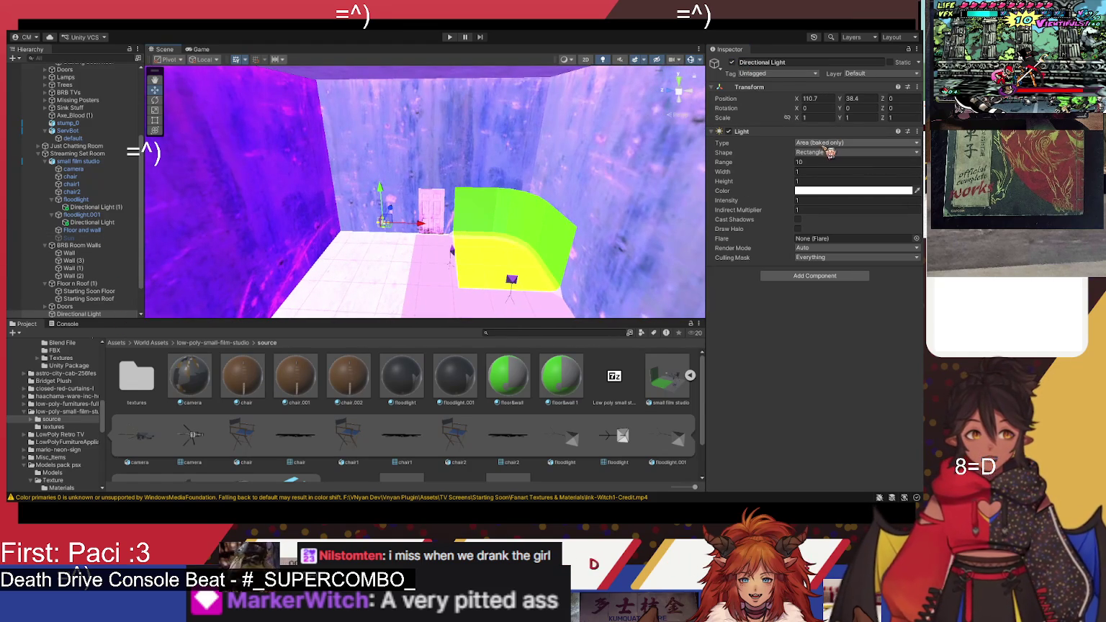
Step: Make the floodlight a Point light with a Range of 50
{"action": "left_click", "coordinate": [835, 143]}
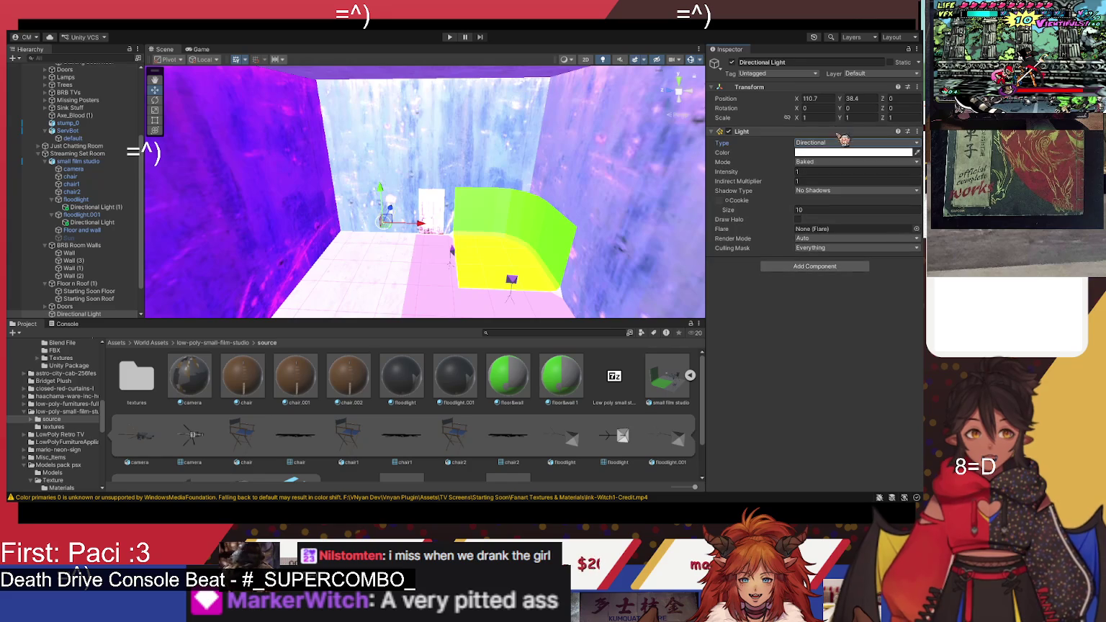
{"action": "left_click", "coordinate": [843, 159]}
{"action": "left_click", "coordinate": [835, 144]}
{"action": "left_click", "coordinate": [841, 174]}
{"action": "mouse_move", "coordinate": [474, 232]}
{"action": "left_mouse_down"}
{"action": "mouse_move", "coordinate": [432, 234]}
{"action": "mouse_move", "coordinate": [520, 237]}
{"action": "mouse_move", "coordinate": [459, 218]}
{"action": "mouse_move", "coordinate": [504, 216]}
{"action": "left_mouse_up"}
{"action": "left_click", "coordinate": [820, 153]}
{"action": "type", "text": "50"}
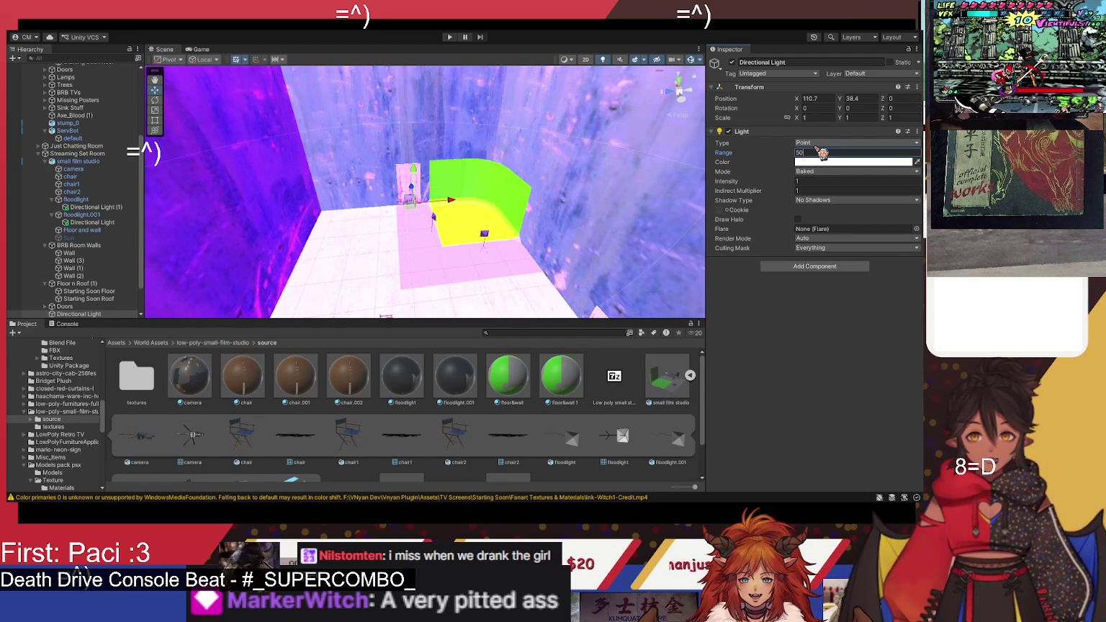
{"action": "key", "text": "BackSpace"}
{"action": "type", "text": "0"}
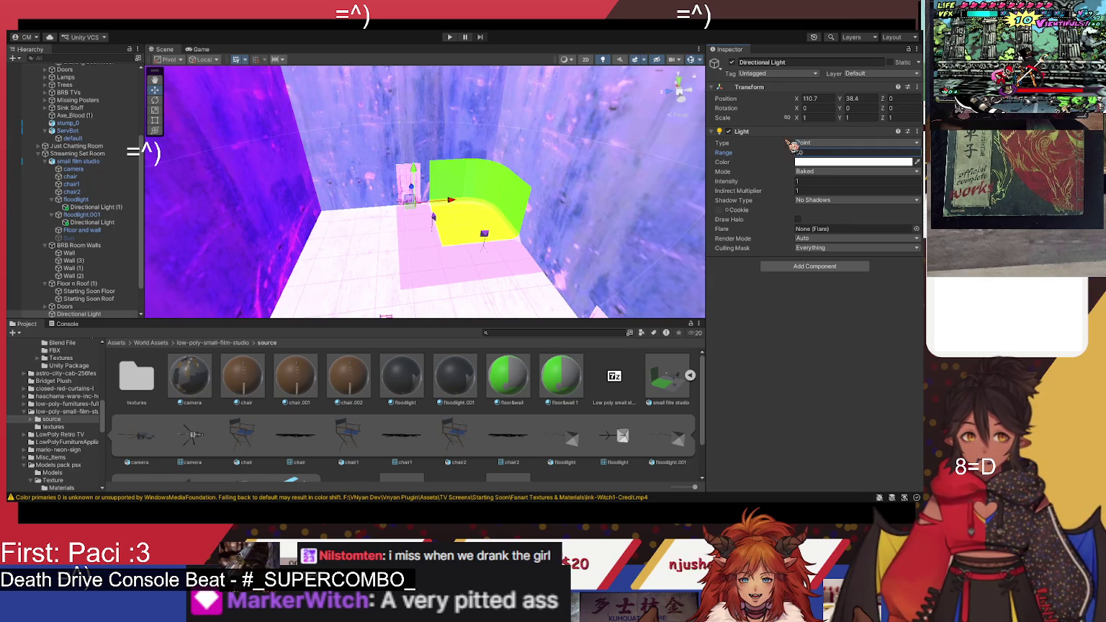
Step: Switch the light to Spot type and stretch its range to about 55
{"action": "left_click", "coordinate": [733, 62]}
{"action": "left_click", "coordinate": [733, 63]}
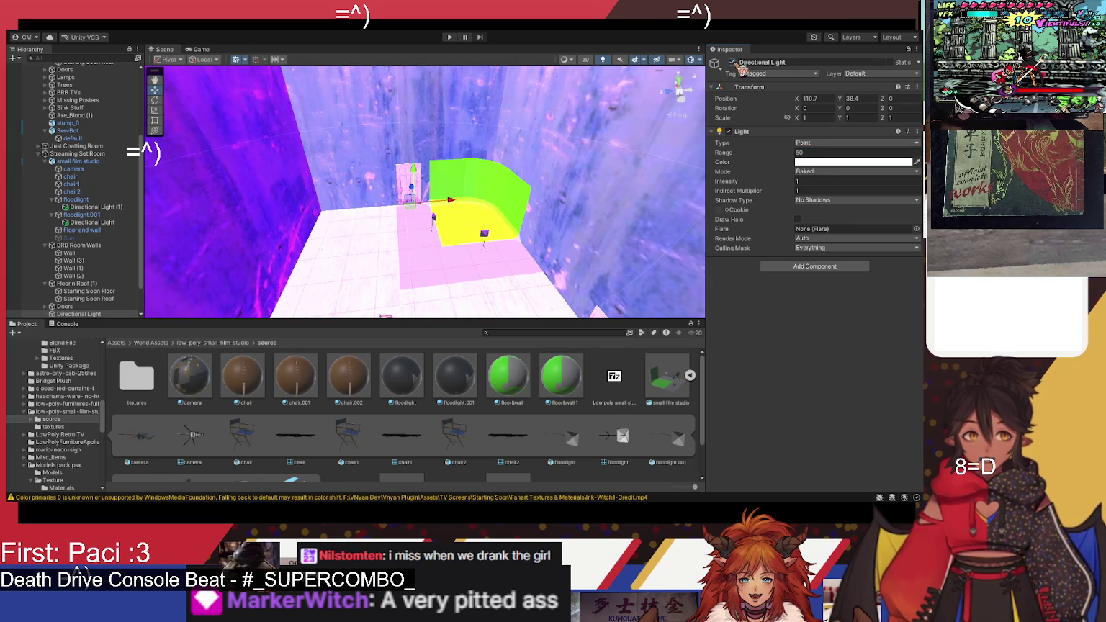
{"action": "left_click", "coordinate": [794, 142]}
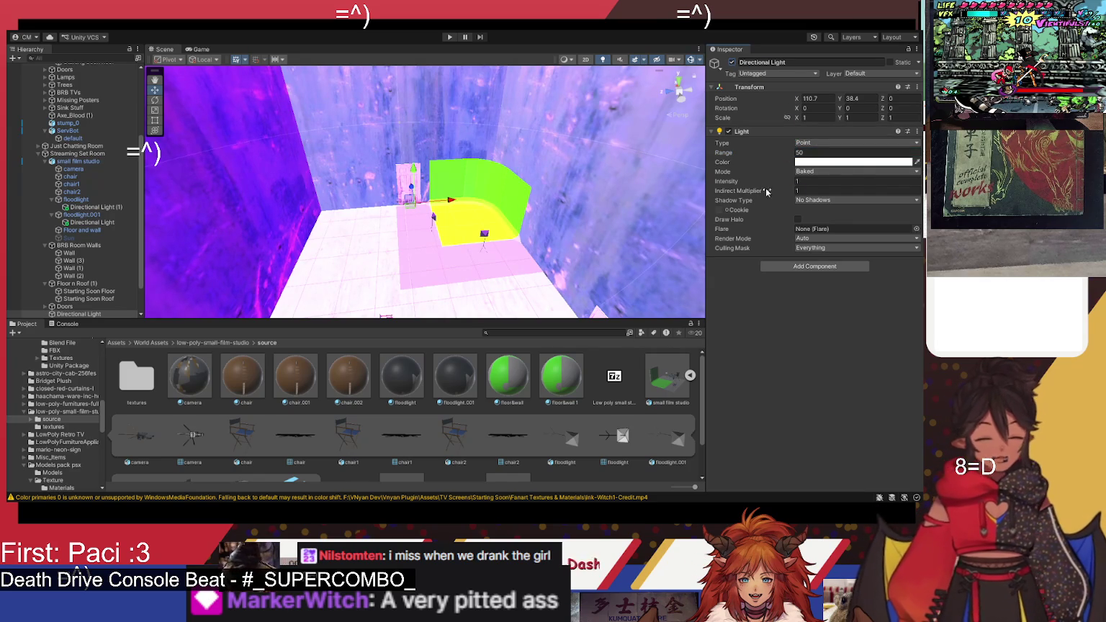
{"action": "left_click", "coordinate": [831, 157]}
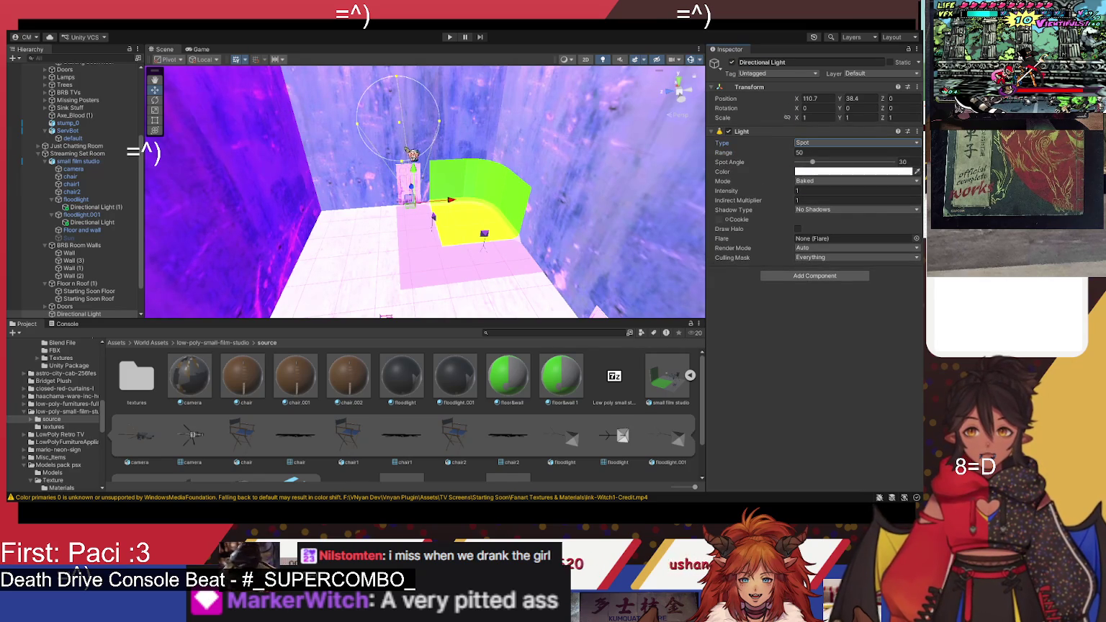
{"action": "left_click_drag", "start_coordinate": [456, 154], "coordinate": [446, 120]}
Step: Collapse the Hallway 5 Lights, Hallway 3 and Hallways groups, then select the Starting Soon Floor
{"action": "left_click", "coordinate": [440, 122]}
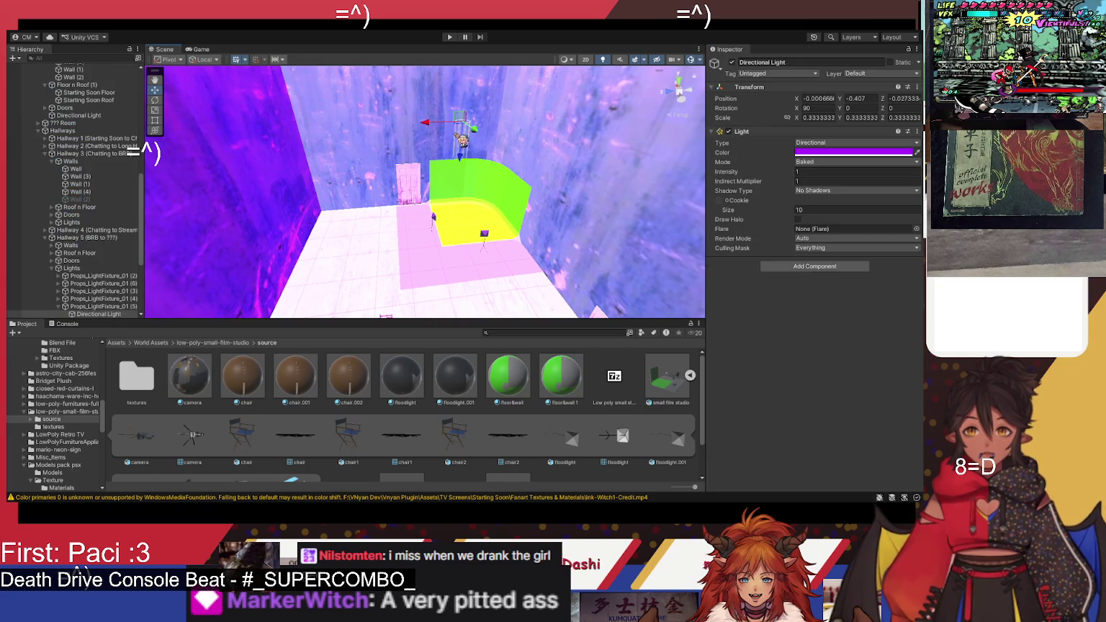
{"action": "scroll", "coordinate": [105, 249], "scroll_direction": "down", "scroll_amount": 3}
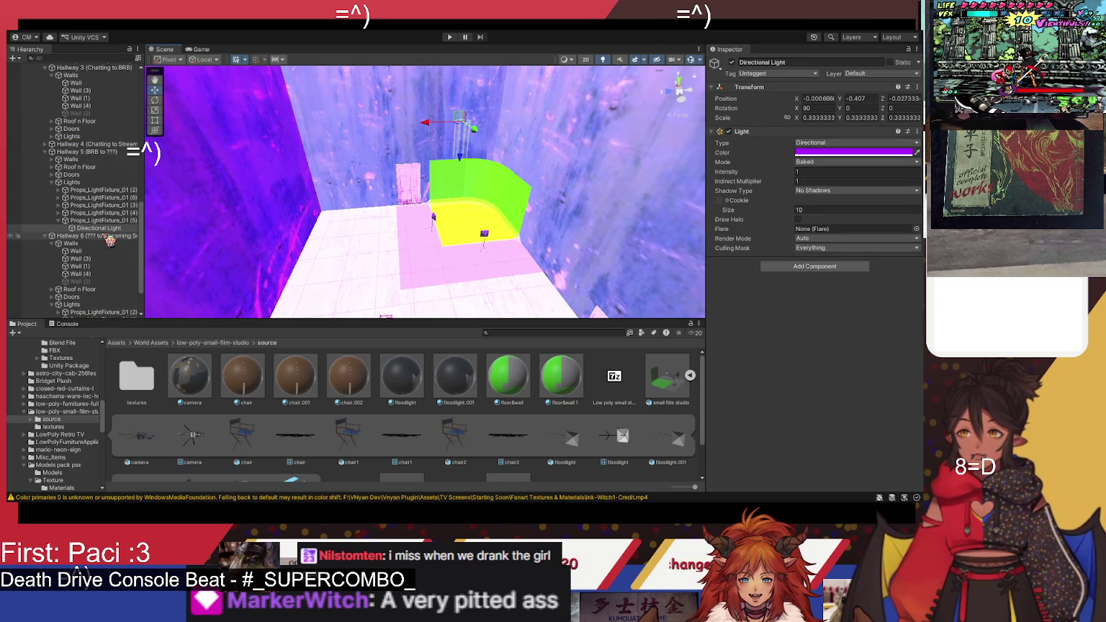
{"action": "left_click", "coordinate": [52, 183]}
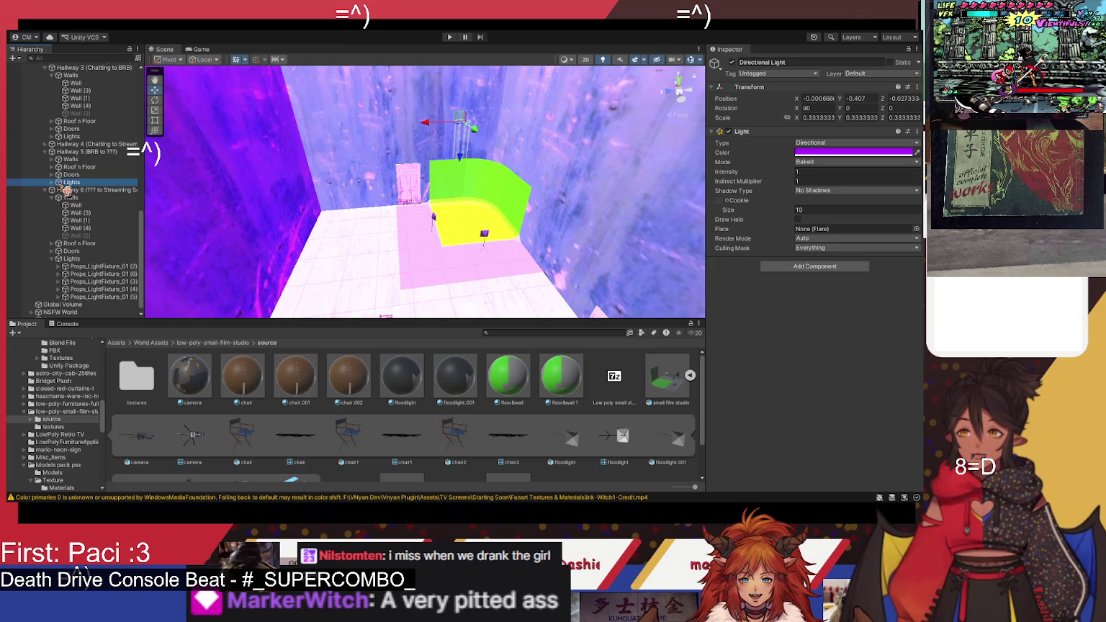
{"action": "left_click", "coordinate": [69, 182]}
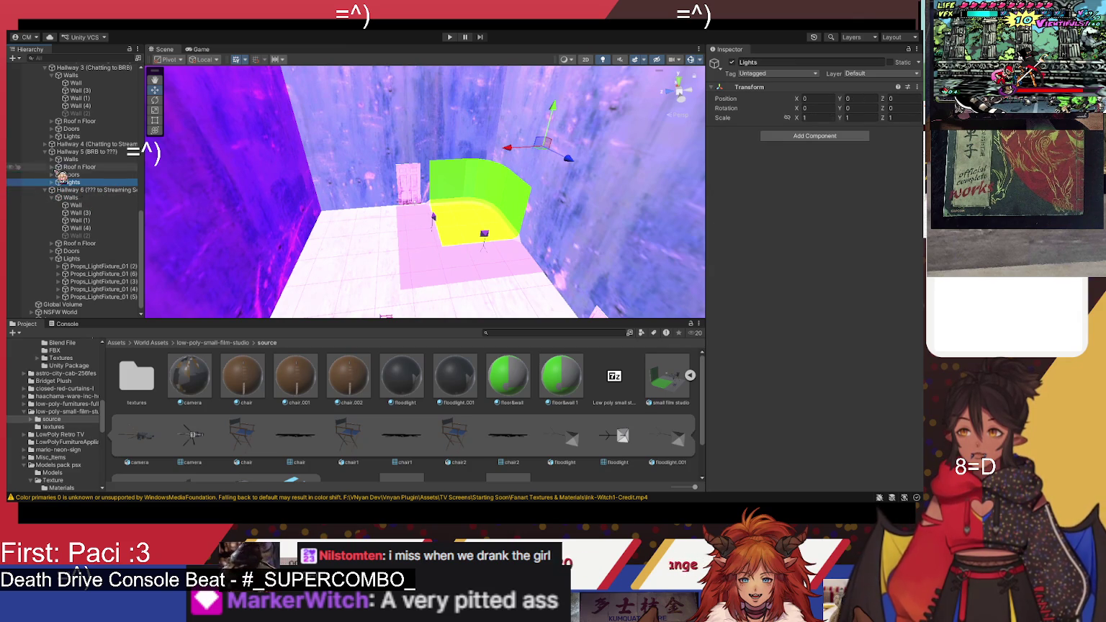
{"action": "left_click", "coordinate": [45, 67]}
{"action": "scroll", "coordinate": [53, 149], "scroll_direction": "up", "scroll_amount": 2}
{"action": "left_click", "coordinate": [38, 145]}
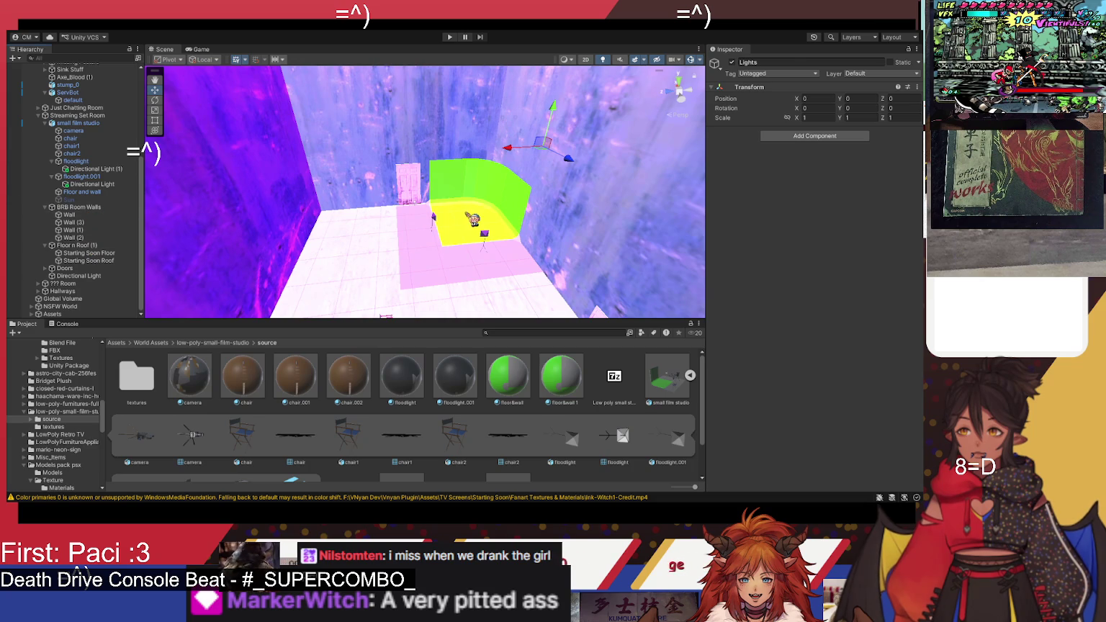
{"action": "left_click", "coordinate": [472, 219]}
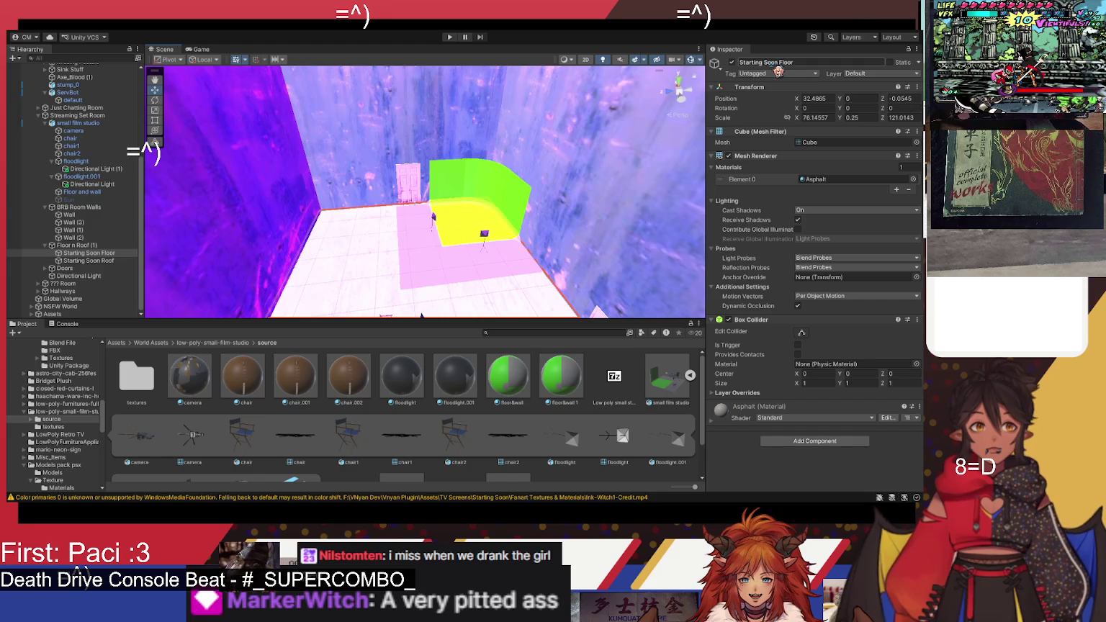
Step: Rename the Starting Soon floor object to Streaming Floor
{"action": "left_click_drag", "start_coordinate": [779, 63], "coordinate": [729, 68]}
{"action": "type", "text": "St"}
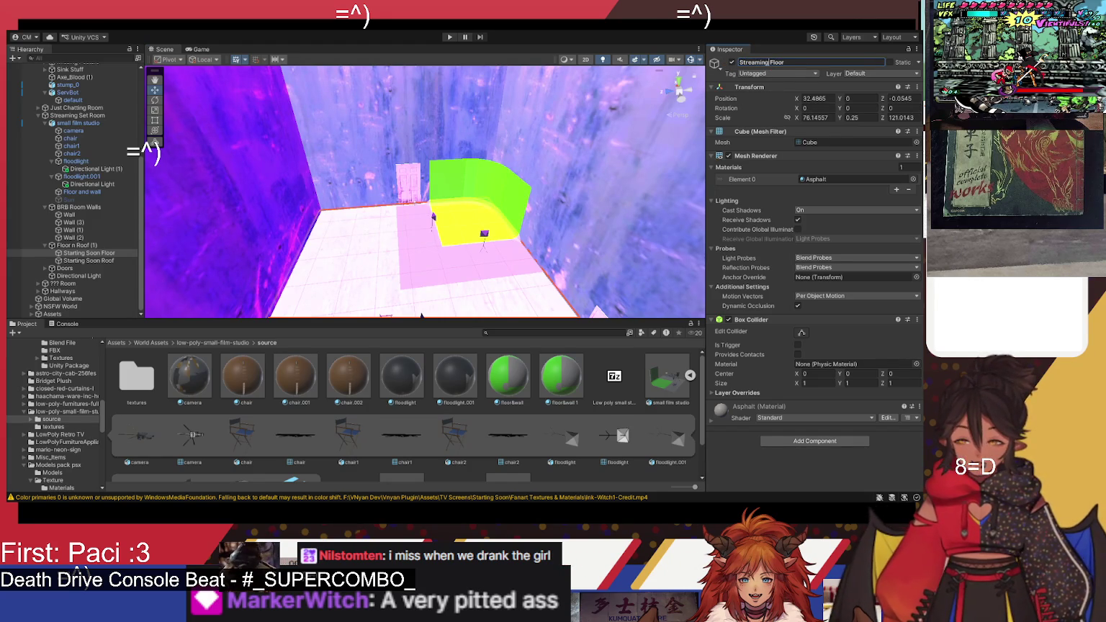
{"action": "left_click", "coordinate": [119, 260]}
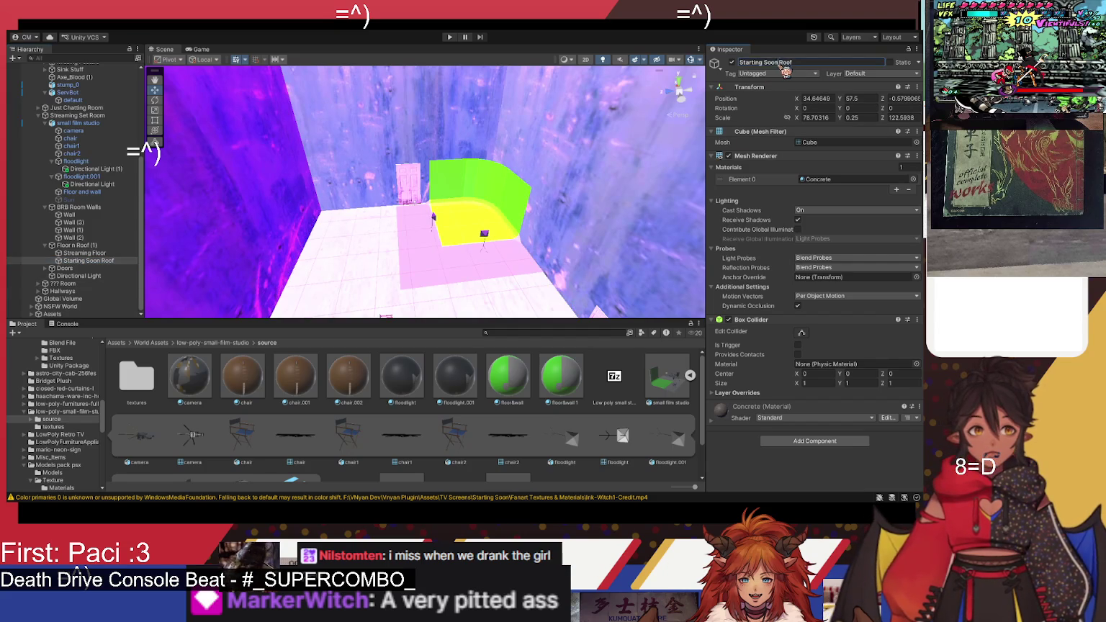
Step: Rename the roof to Streaming Roof, then select the Floor n Roof (1) group
{"action": "left_click_drag", "start_coordinate": [779, 63], "coordinate": [729, 65]}
{"action": "type", "text": "St"}
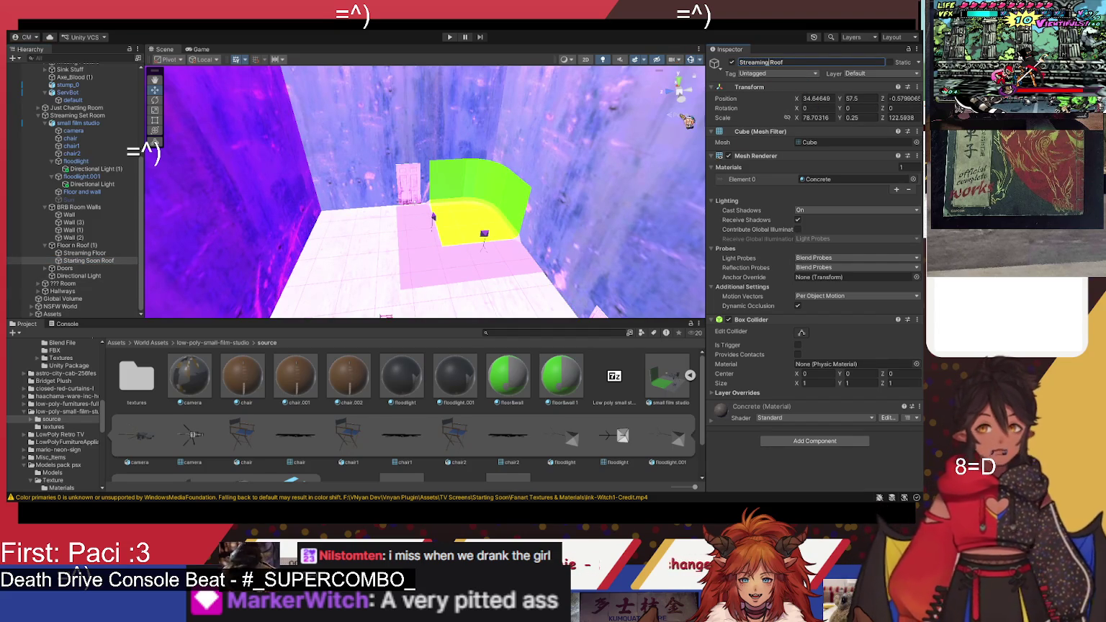
{"action": "left_click", "coordinate": [116, 239]}
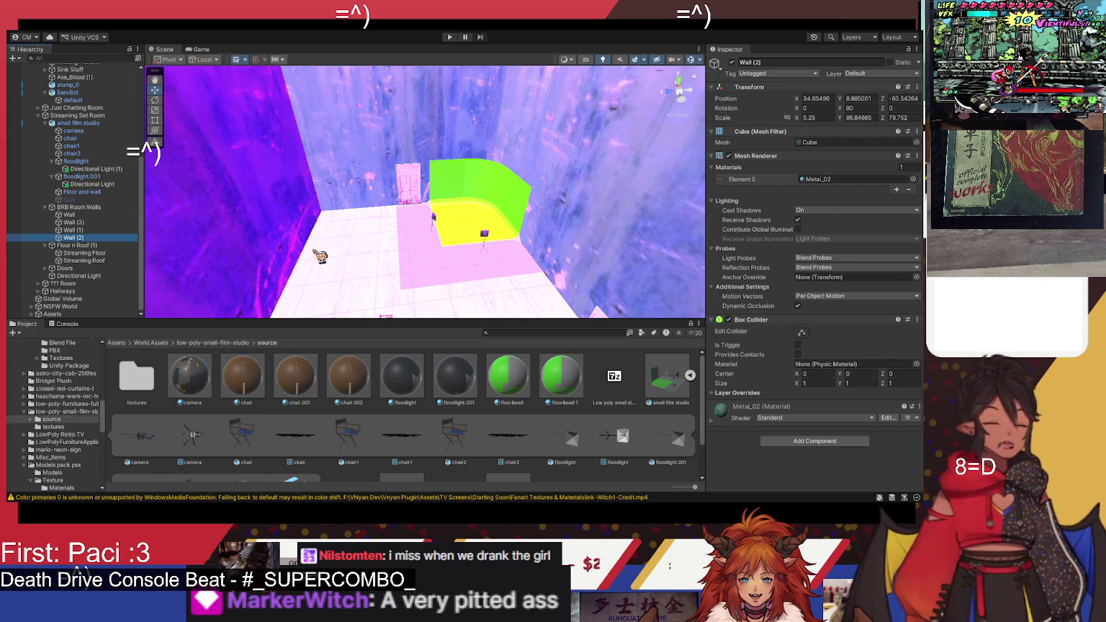
{"action": "left_click", "coordinate": [115, 245]}
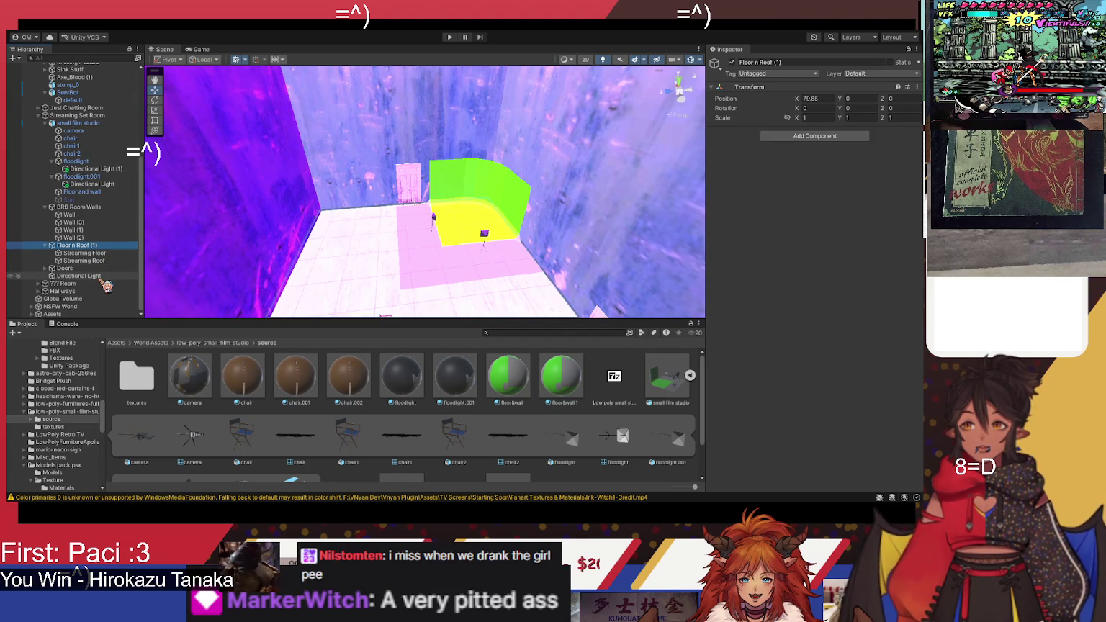
Step: Reselect the spot light, drag its range to about 98 and widen its cone
{"action": "left_click", "coordinate": [105, 278]}
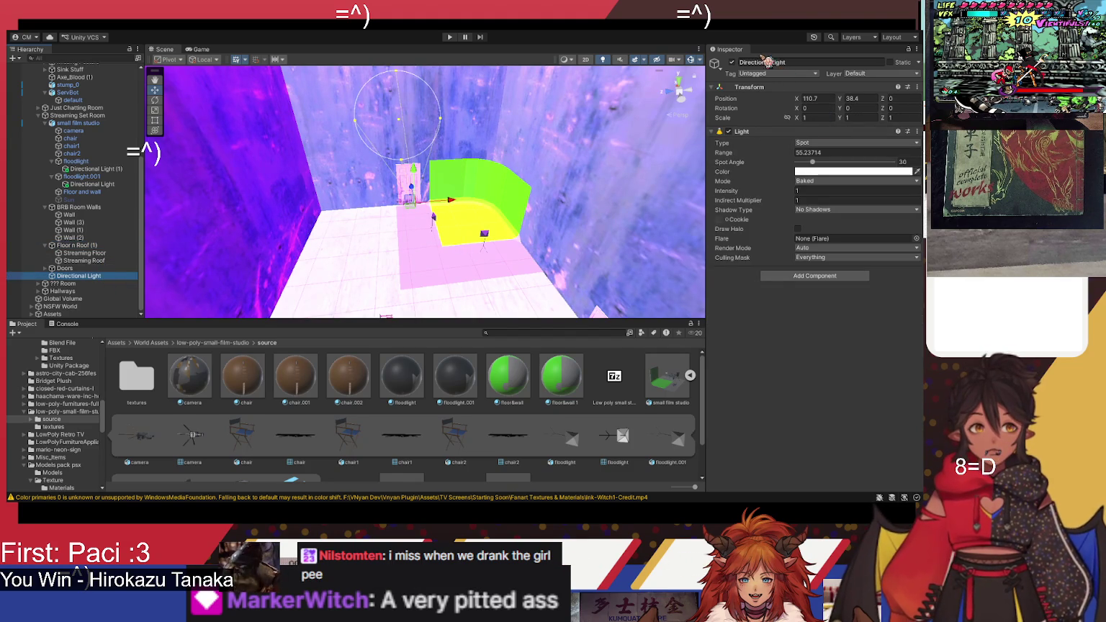
{"action": "left_click", "coordinate": [732, 63]}
{"action": "left_click", "coordinate": [732, 63]}
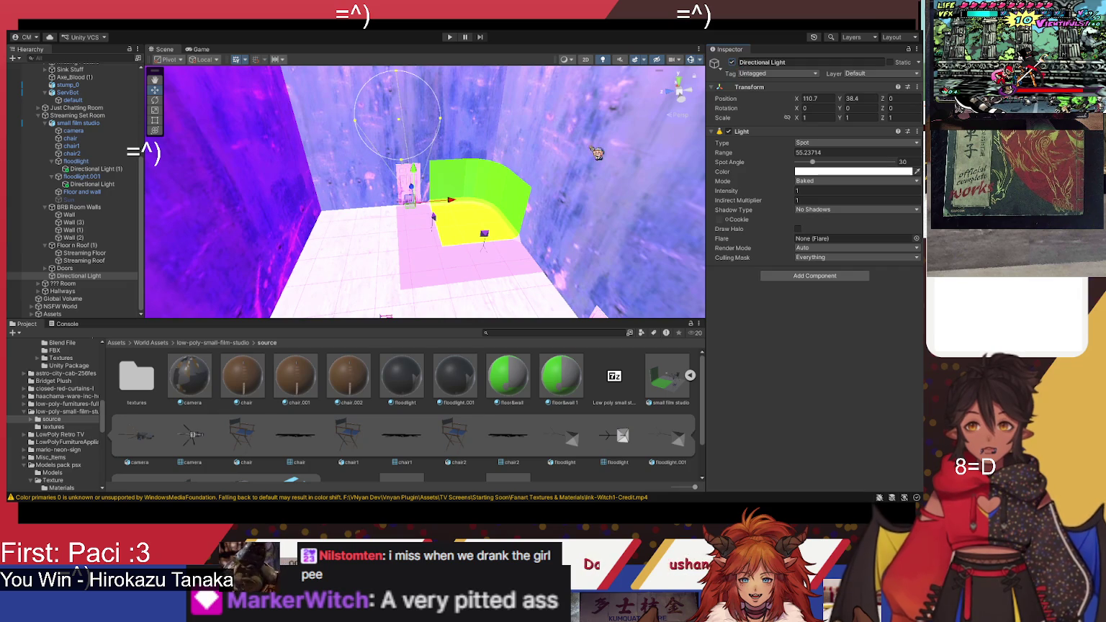
{"action": "left_click_drag", "start_coordinate": [404, 128], "coordinate": [427, 100]}
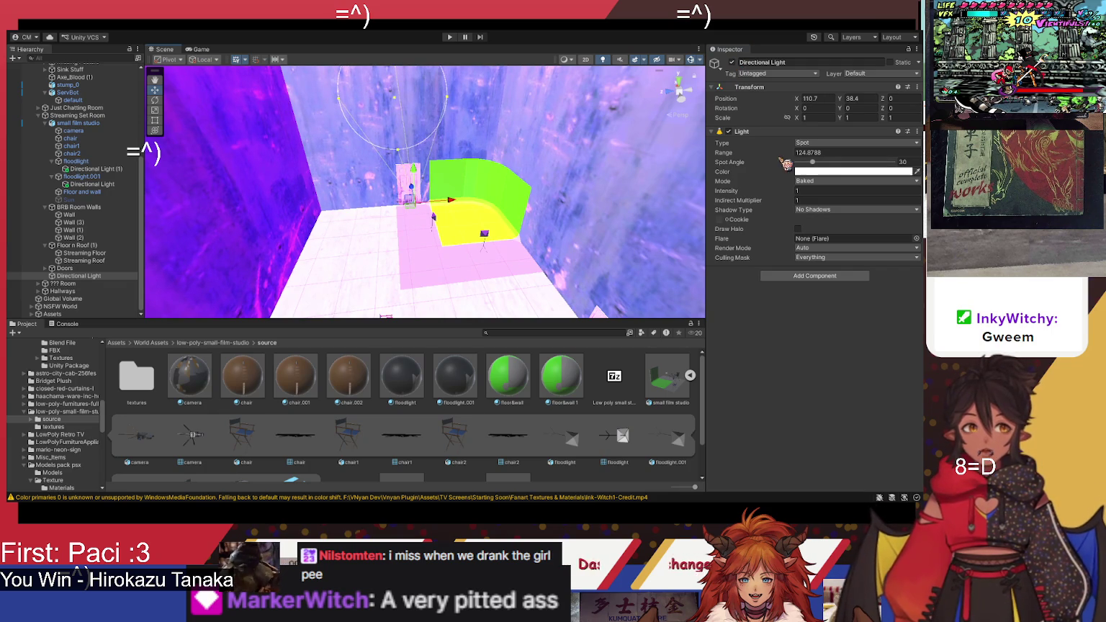
{"action": "mouse_move", "coordinate": [812, 162]}
{"action": "left_mouse_down"}
{"action": "mouse_move", "coordinate": [832, 165]}
{"action": "mouse_move", "coordinate": [801, 165]}
{"action": "mouse_move", "coordinate": [822, 169]}
{"action": "left_mouse_up"}
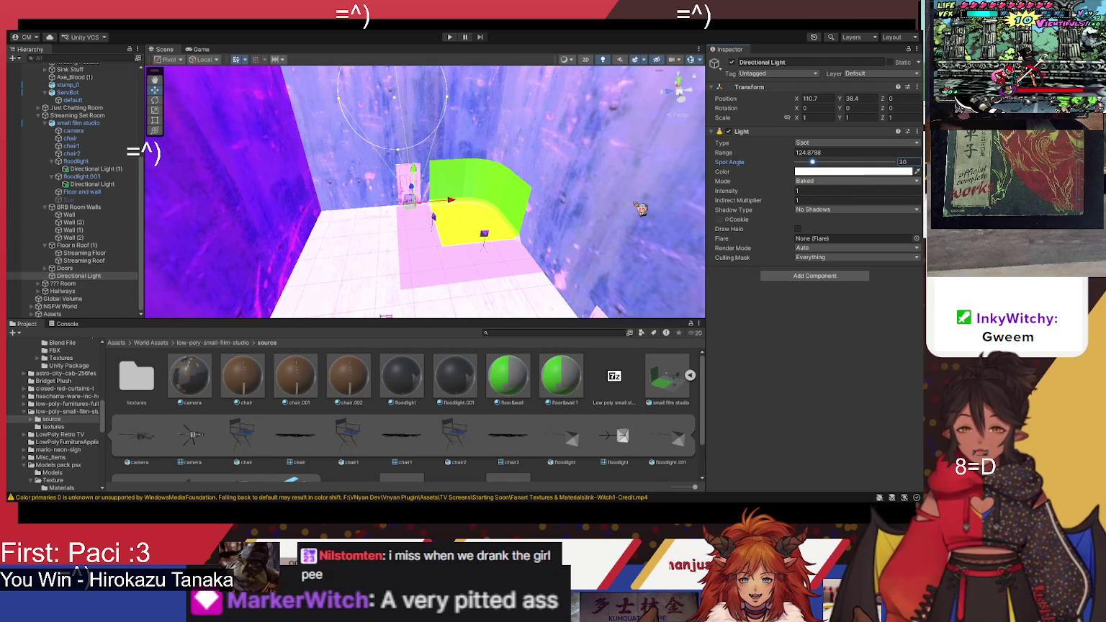
{"action": "left_click", "coordinate": [774, 354]}
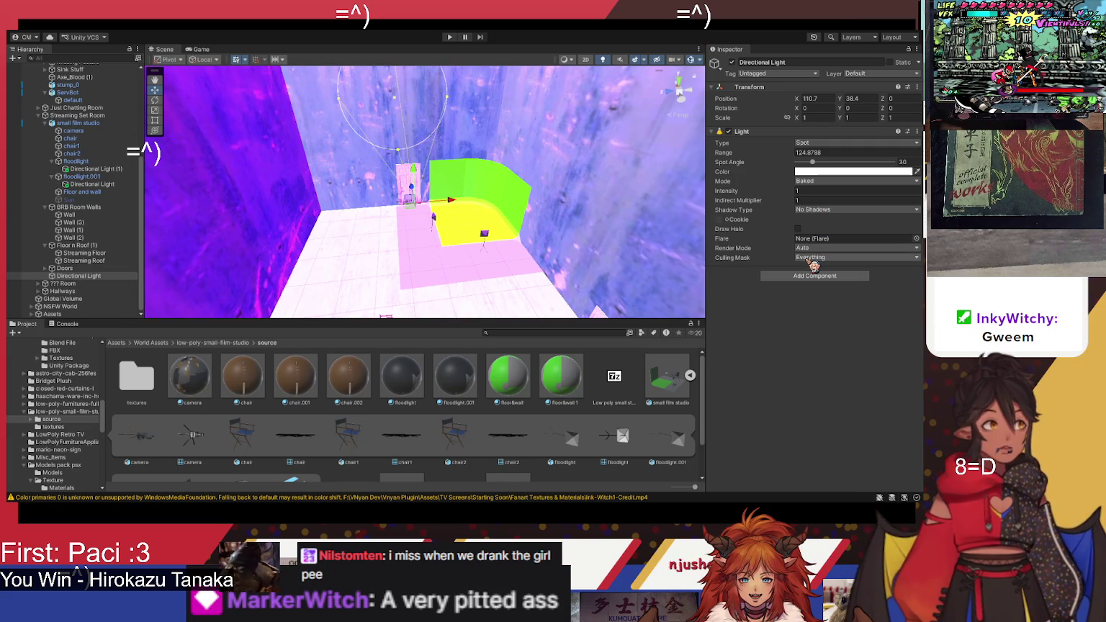
Step: Set the spot light's Range to 150 and narrow its Spot Angle to about 23
{"action": "left_click", "coordinate": [825, 152]}
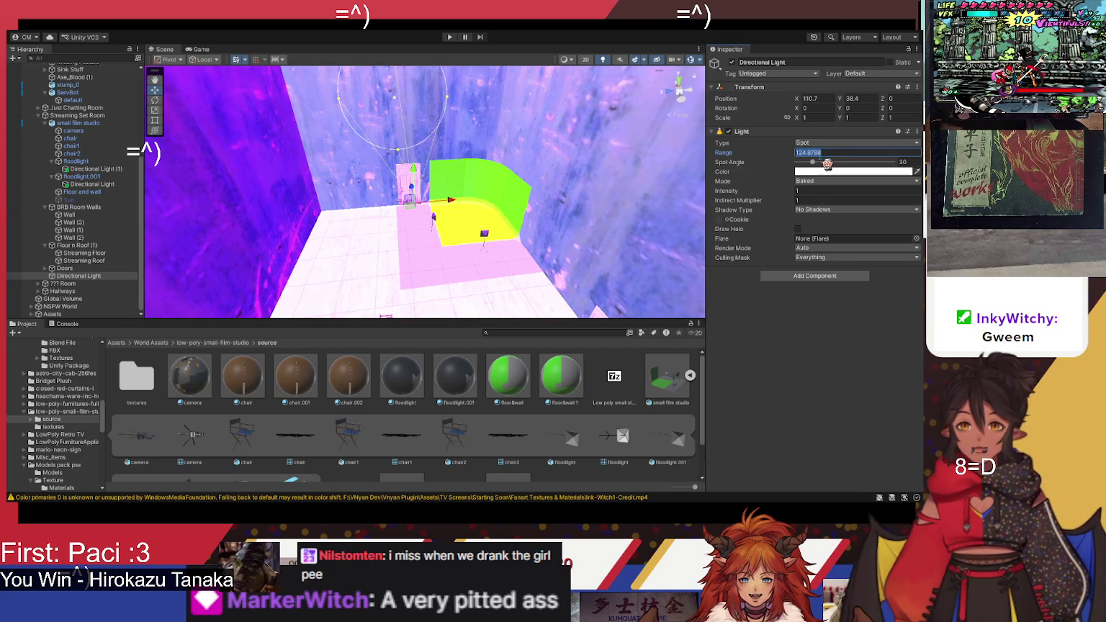
{"action": "type", "text": "150"}
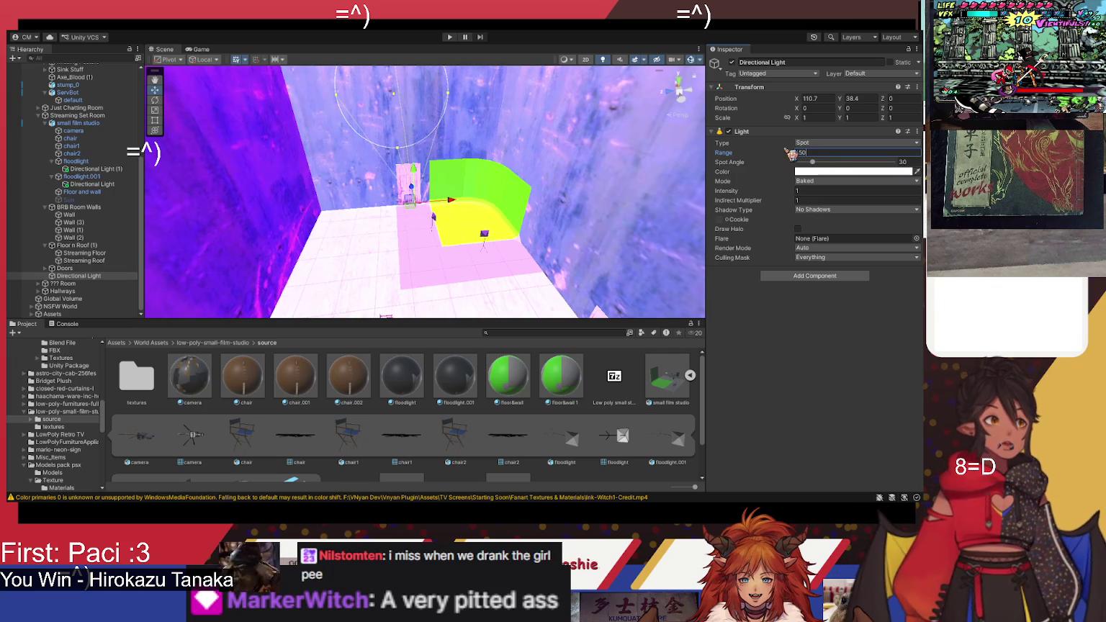
{"action": "mouse_move", "coordinate": [675, 178]}
{"action": "left_mouse_down"}
{"action": "mouse_move", "coordinate": [468, 110]}
{"action": "mouse_move", "coordinate": [536, 131]}
{"action": "left_mouse_up"}
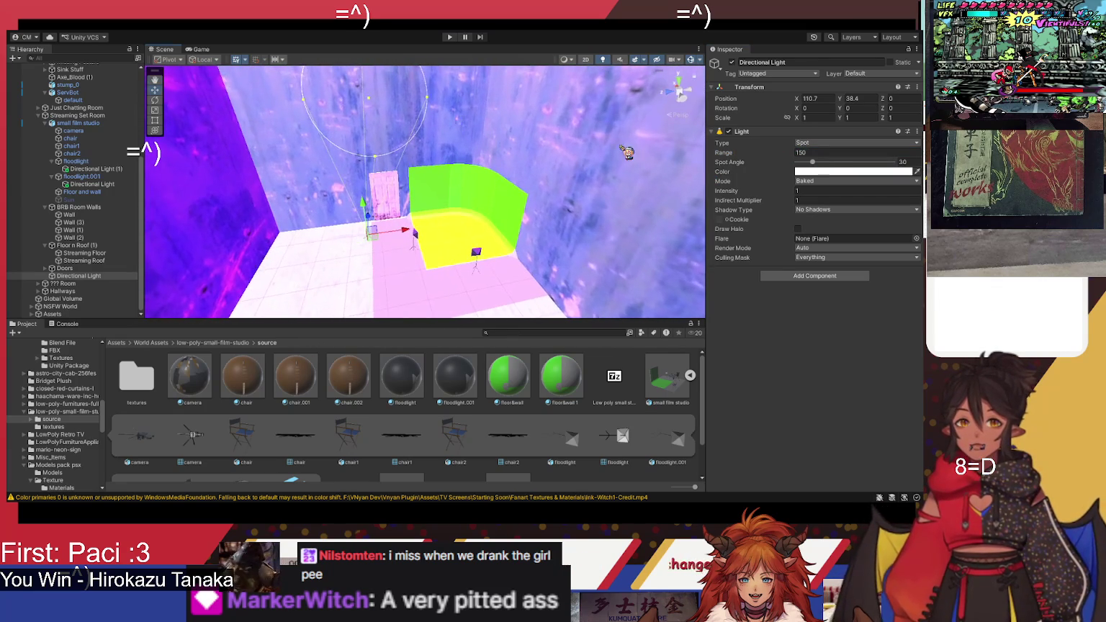
{"action": "left_click_drag", "start_coordinate": [814, 162], "coordinate": [807, 170]}
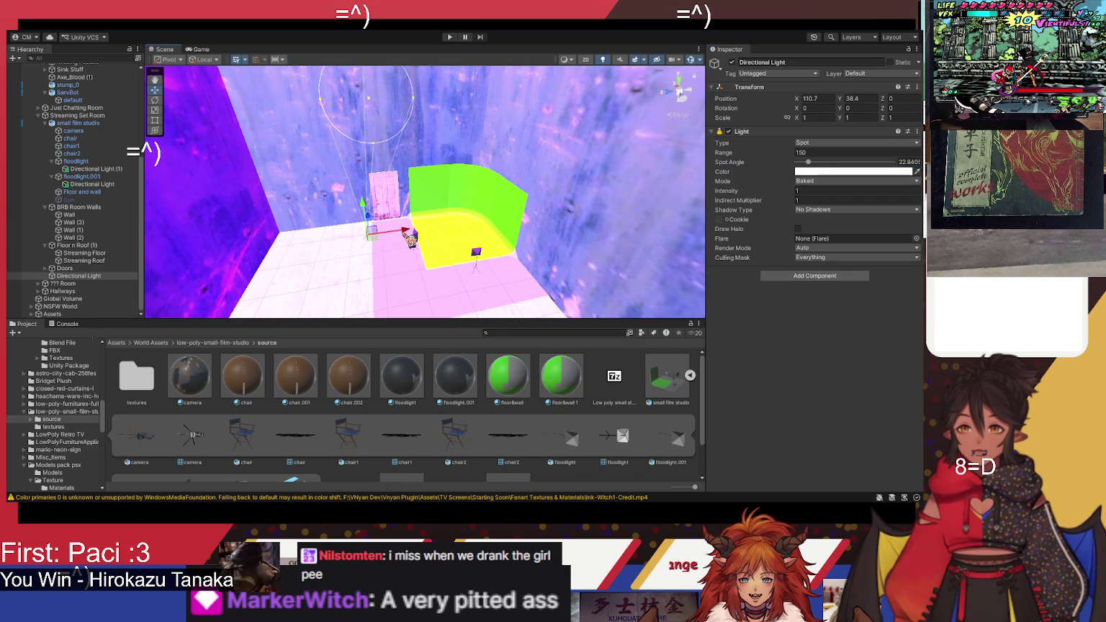
{"action": "left_click", "coordinate": [154, 100]}
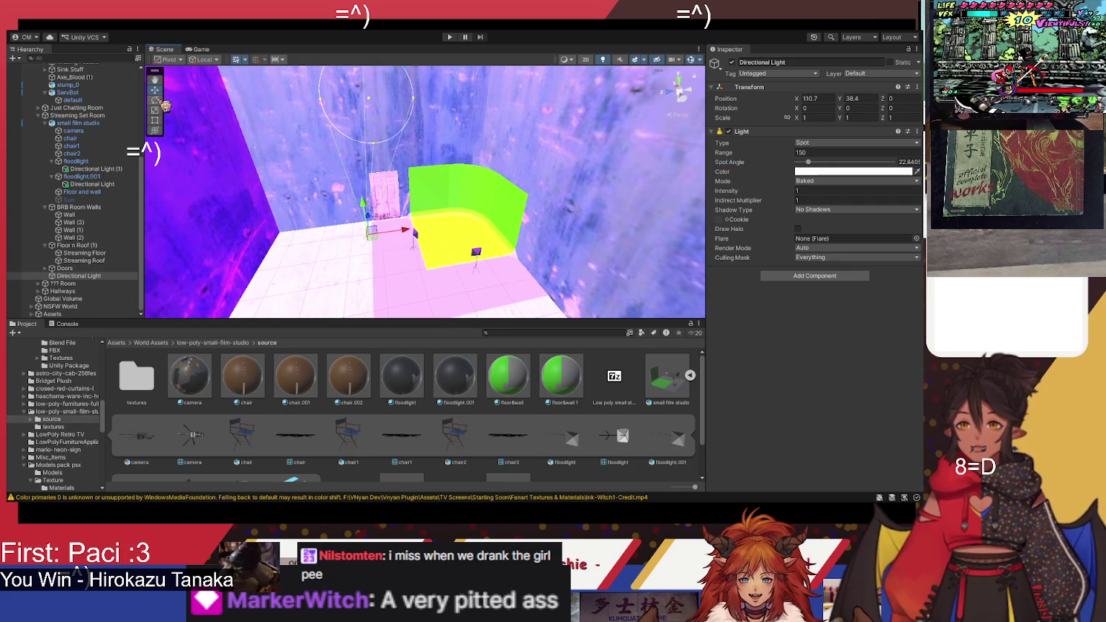
{"action": "mouse_move", "coordinate": [382, 185]}
{"action": "left_mouse_down"}
{"action": "mouse_move", "coordinate": [403, 236]}
{"action": "mouse_move", "coordinate": [447, 255]}
{"action": "mouse_move", "coordinate": [426, 271]}
{"action": "mouse_move", "coordinate": [407, 268]}
{"action": "left_mouse_up"}
{"action": "key", "text": "ctrl+z"}
{"action": "left_click_drag", "start_coordinate": [465, 232], "coordinate": [481, 195]}
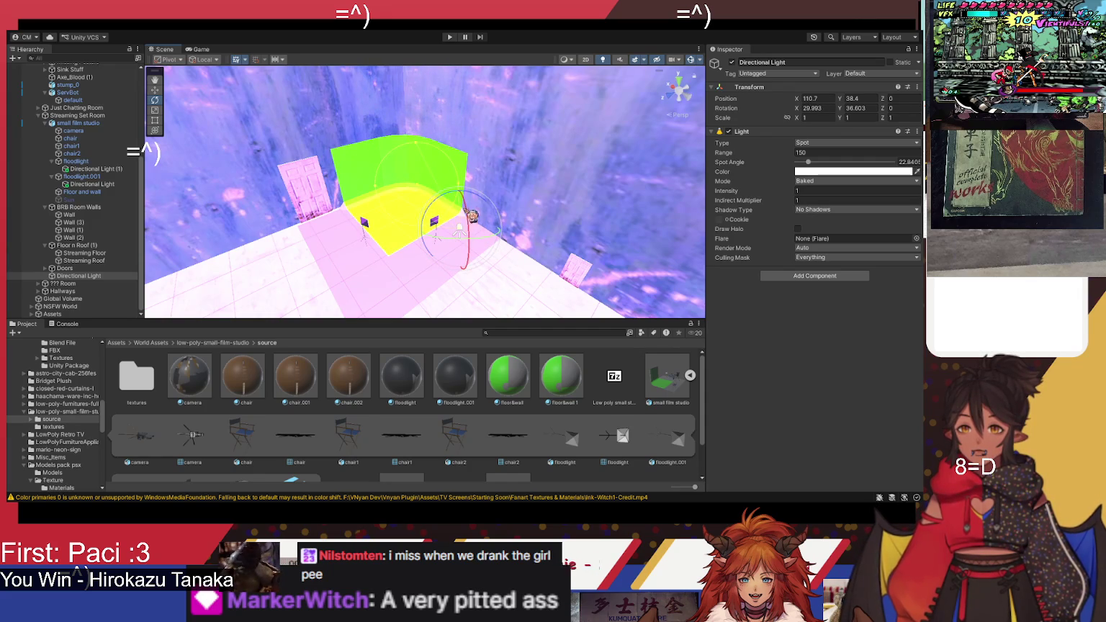
{"action": "left_click_drag", "start_coordinate": [498, 241], "coordinate": [502, 240]}
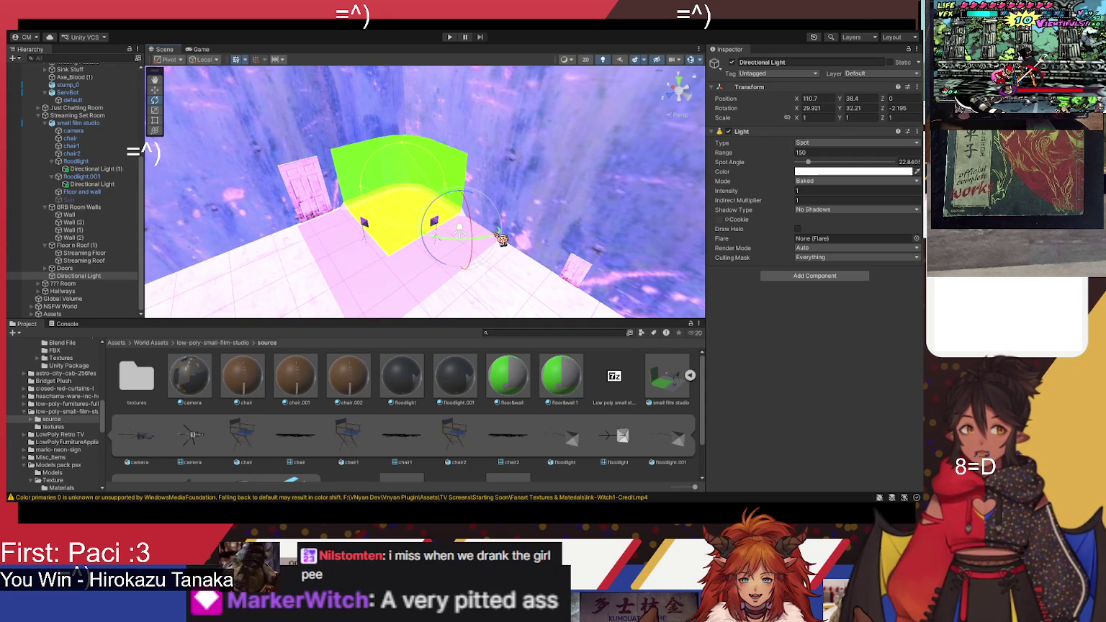
{"action": "mouse_move", "coordinate": [815, 167]}
{"action": "left_mouse_down"}
{"action": "mouse_move", "coordinate": [869, 167]}
{"action": "mouse_move", "coordinate": [815, 181]}
{"action": "left_mouse_up"}
{"action": "mouse_move", "coordinate": [504, 189]}
{"action": "left_mouse_down"}
{"action": "mouse_move", "coordinate": [523, 174]}
{"action": "mouse_move", "coordinate": [408, 185]}
{"action": "mouse_move", "coordinate": [414, 193]}
{"action": "left_mouse_up"}
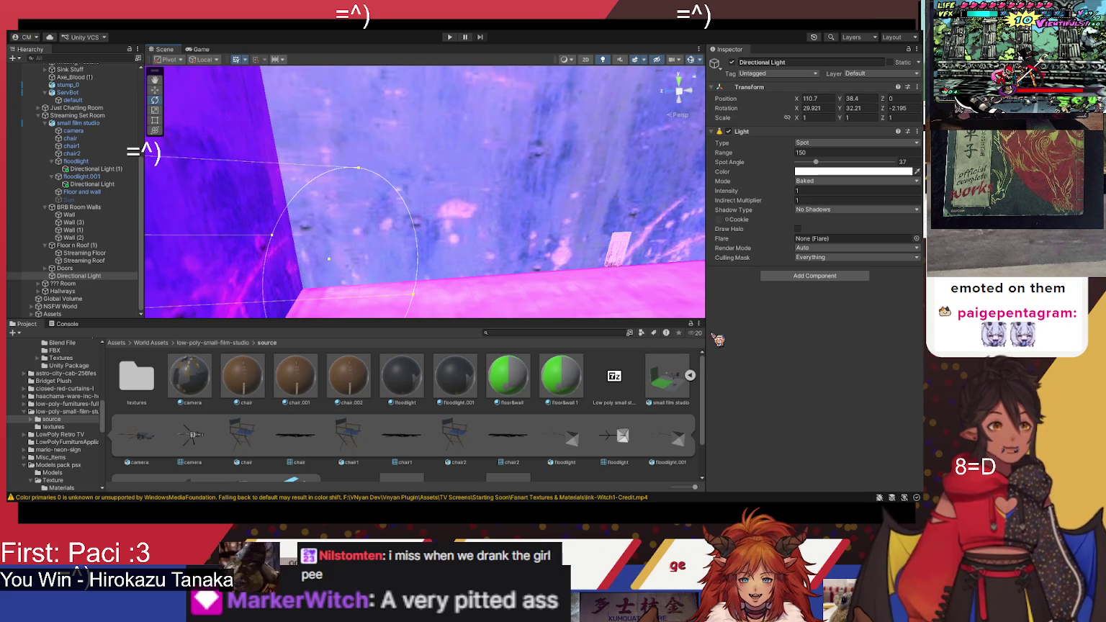
{"action": "left_click", "coordinate": [734, 67]}
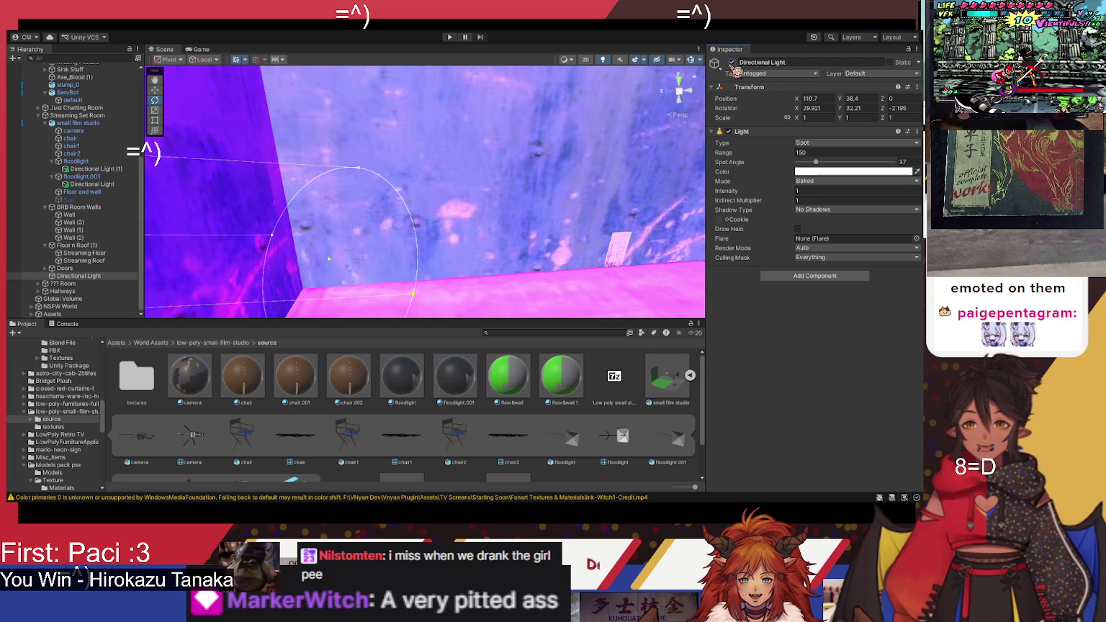
{"action": "mouse_move", "coordinate": [441, 243]}
{"action": "left_mouse_down"}
{"action": "mouse_move", "coordinate": [440, 180]}
{"action": "mouse_move", "coordinate": [477, 180]}
{"action": "mouse_move", "coordinate": [470, 200]}
{"action": "mouse_move", "coordinate": [365, 205]}
{"action": "mouse_move", "coordinate": [410, 210]}
{"action": "left_mouse_up"}
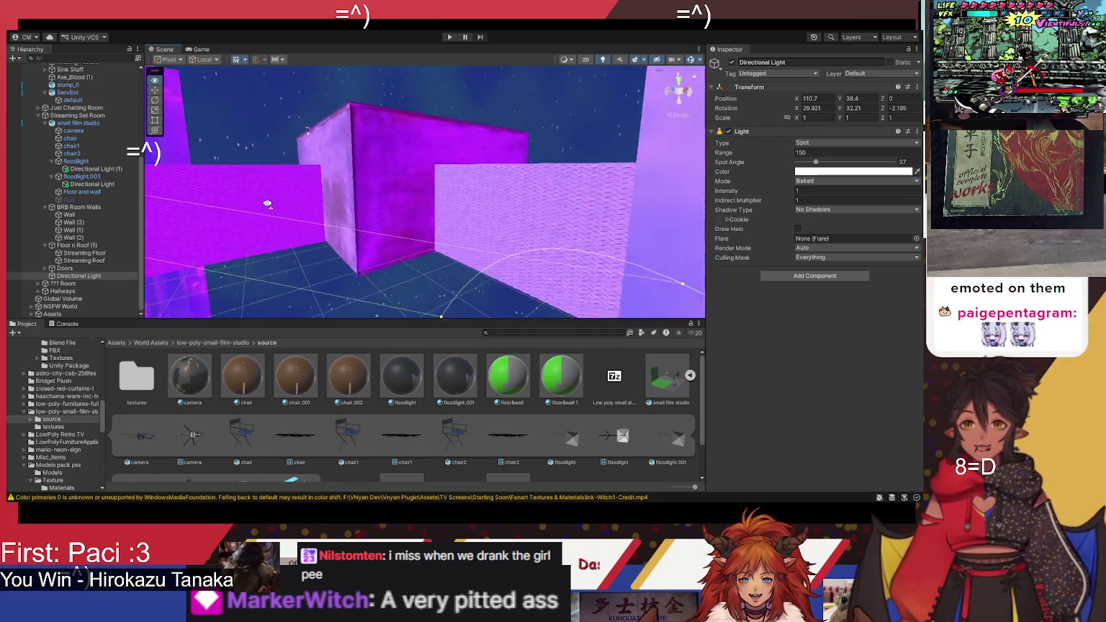
{"action": "left_click_drag", "start_coordinate": [172, 254], "coordinate": [83, 257]}
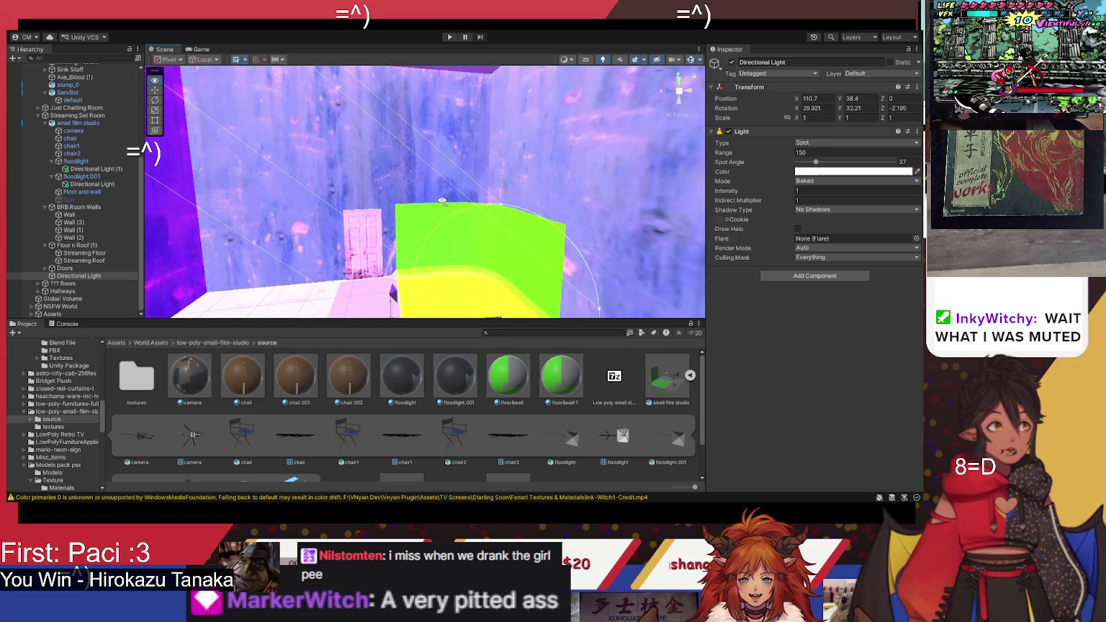
{"action": "left_click_drag", "start_coordinate": [410, 126], "coordinate": [410, 140]}
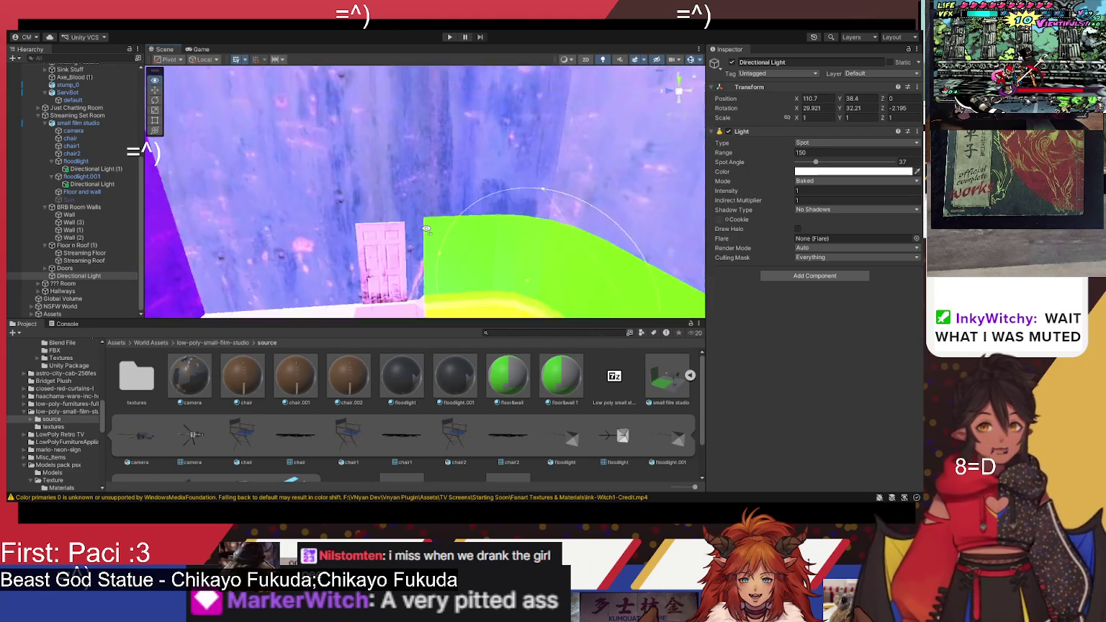
{"action": "mouse_move", "coordinate": [450, 266]}
{"action": "left_mouse_down"}
{"action": "mouse_move", "coordinate": [264, 249]}
{"action": "mouse_move", "coordinate": [459, 240]}
{"action": "mouse_move", "coordinate": [477, 269]}
{"action": "left_mouse_up"}
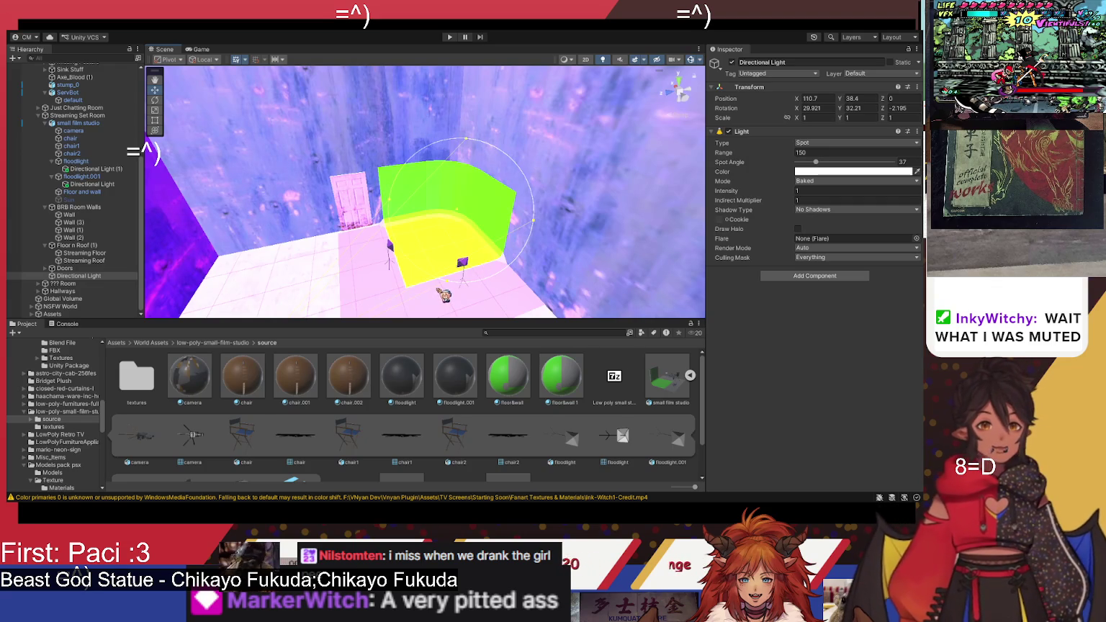
{"action": "mouse_move", "coordinate": [569, 256]}
{"action": "left_mouse_down"}
{"action": "mouse_move", "coordinate": [466, 249]}
{"action": "mouse_move", "coordinate": [551, 264]}
{"action": "left_mouse_up"}
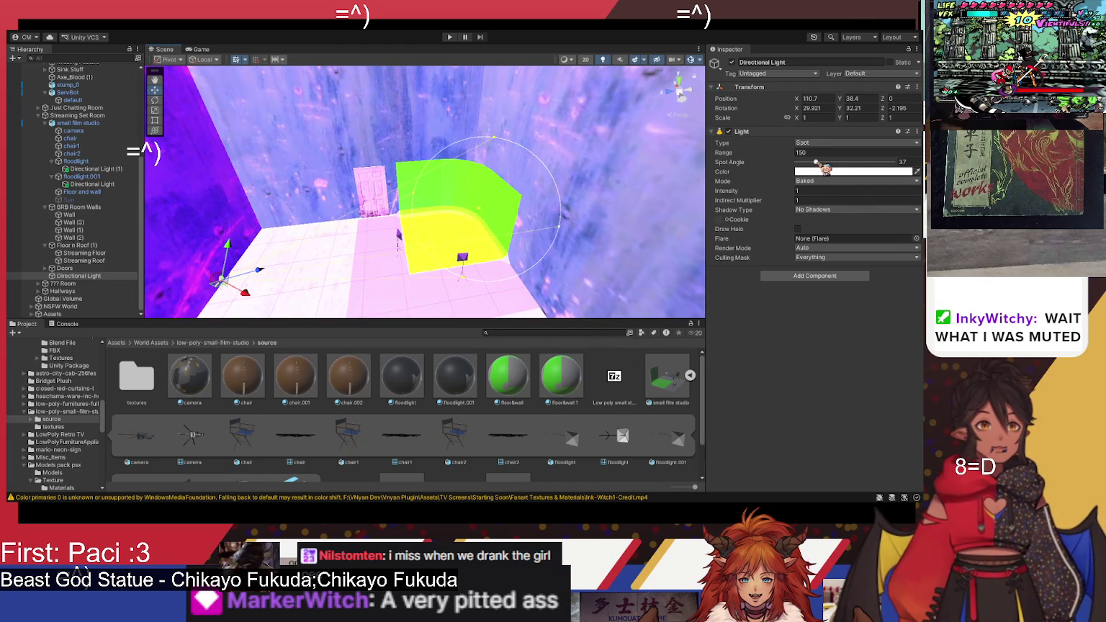
Step: Widen the spotlight cone to 44.1 and switch the spotlight off
{"action": "left_click_drag", "start_coordinate": [818, 165], "coordinate": [817, 165]}
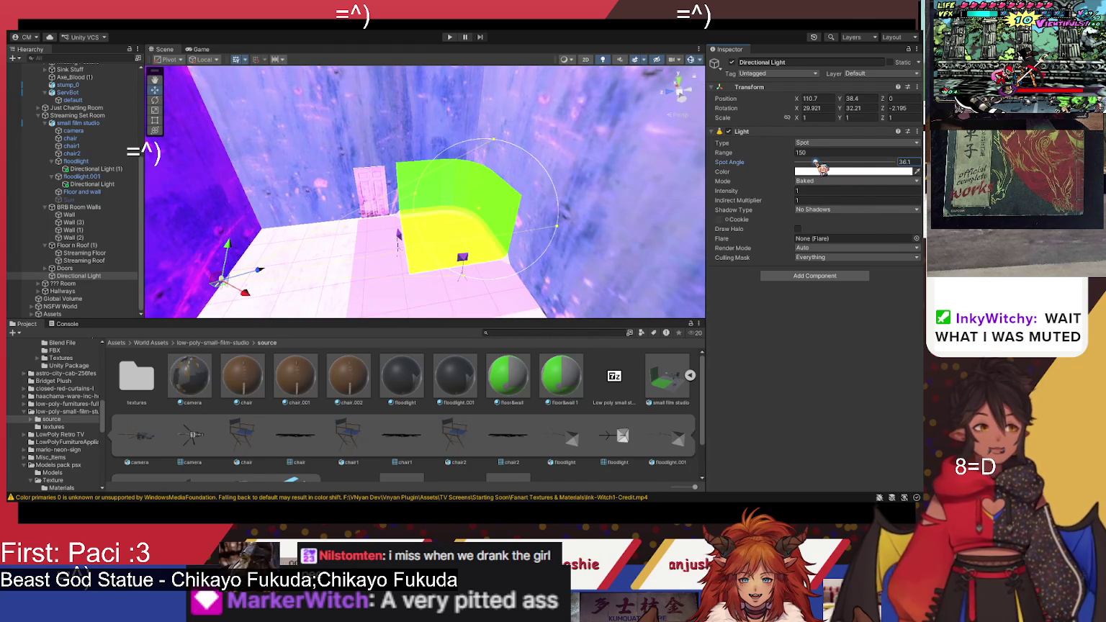
{"action": "mouse_move", "coordinate": [328, 225]}
{"action": "left_mouse_down"}
{"action": "mouse_move", "coordinate": [296, 254]}
{"action": "mouse_move", "coordinate": [446, 290]}
{"action": "left_mouse_up"}
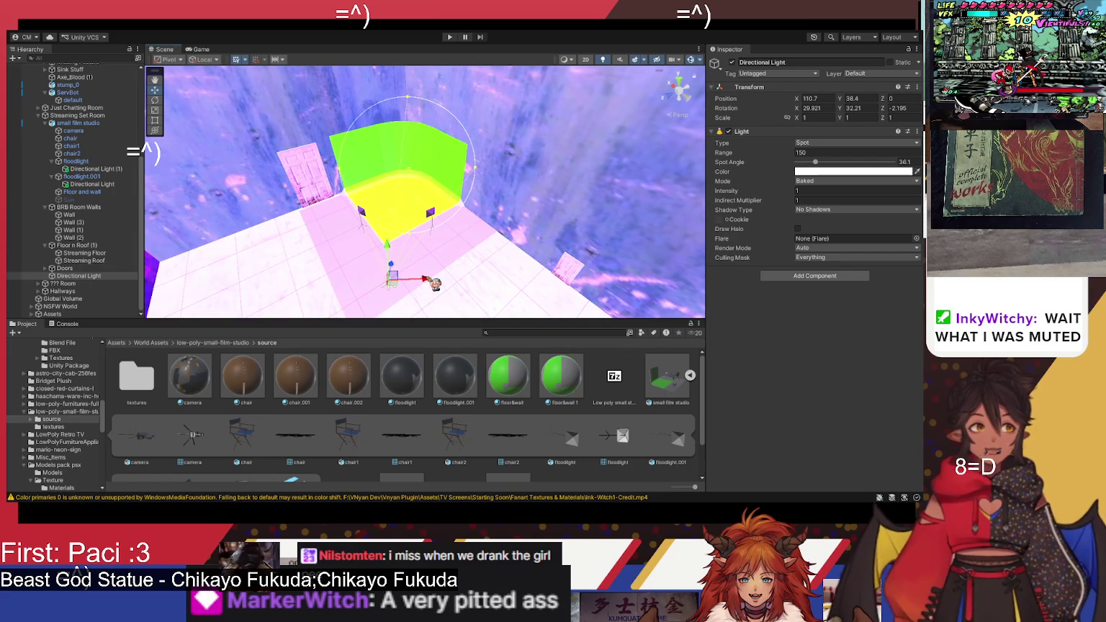
{"action": "mouse_move", "coordinate": [431, 279]}
{"action": "left_mouse_down"}
{"action": "mouse_move", "coordinate": [422, 276]}
{"action": "mouse_move", "coordinate": [448, 269]}
{"action": "left_mouse_up"}
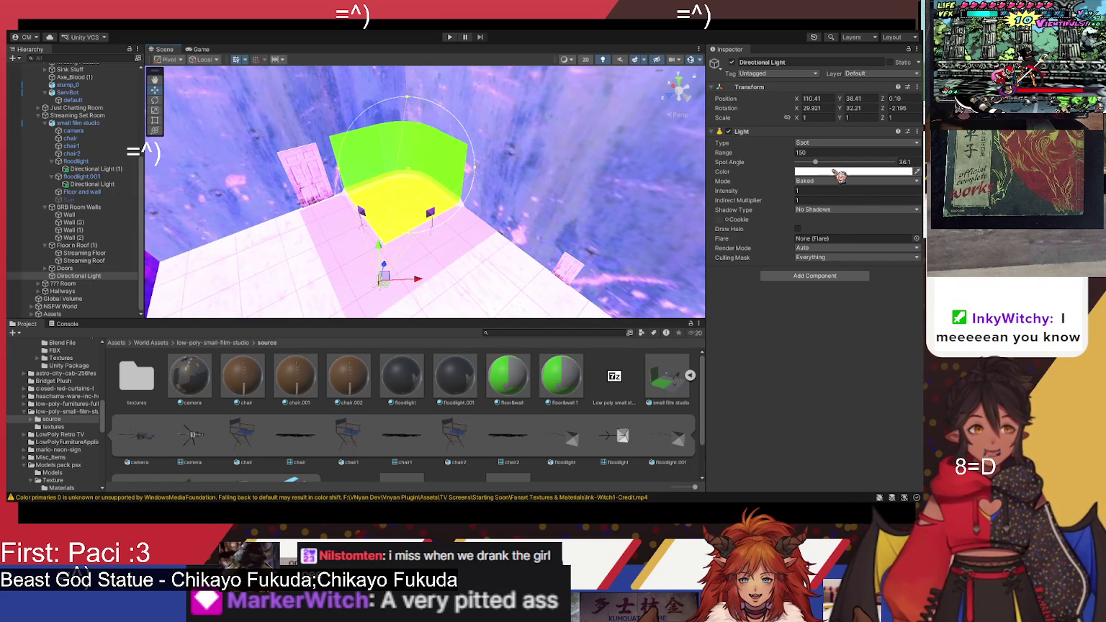
{"action": "left_click_drag", "start_coordinate": [823, 165], "coordinate": [828, 164]}
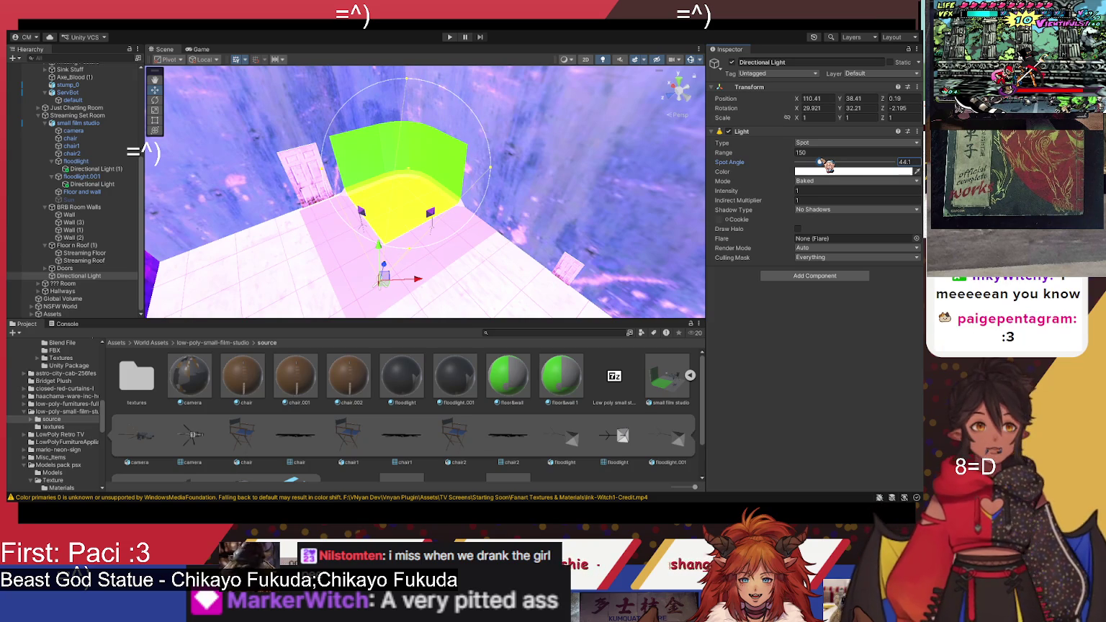
{"action": "left_click", "coordinate": [733, 63]}
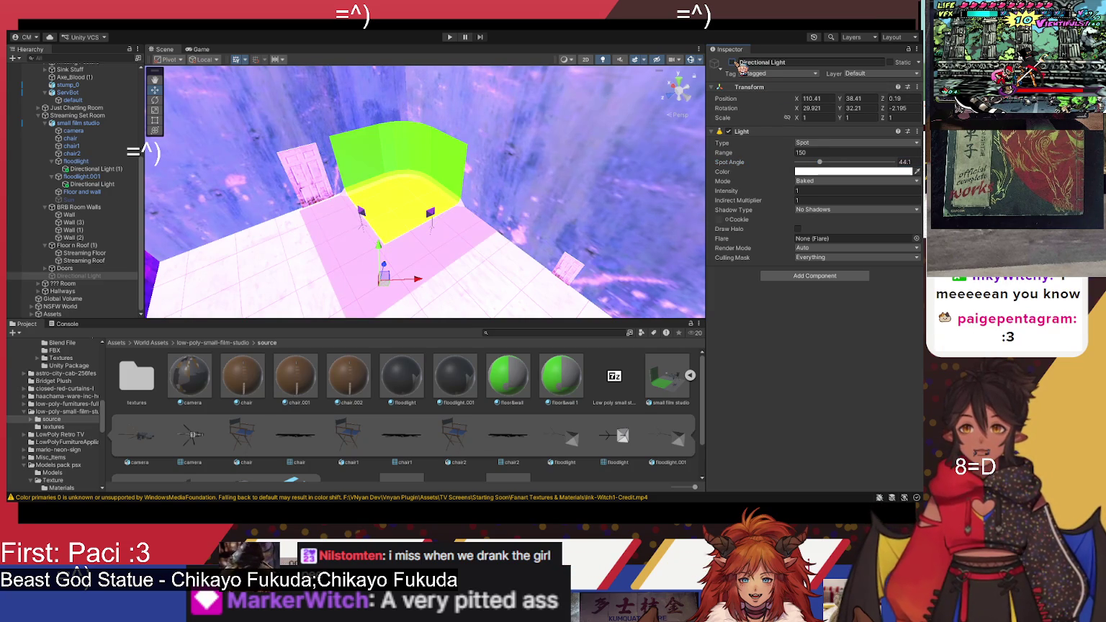
Step: Select Streaming Set Room and add a new Directional Light with Ctrl+D
{"action": "mouse_move", "coordinate": [537, 230]}
{"action": "left_mouse_down"}
{"action": "mouse_move", "coordinate": [399, 245]}
{"action": "mouse_move", "coordinate": [411, 281]}
{"action": "left_mouse_up"}
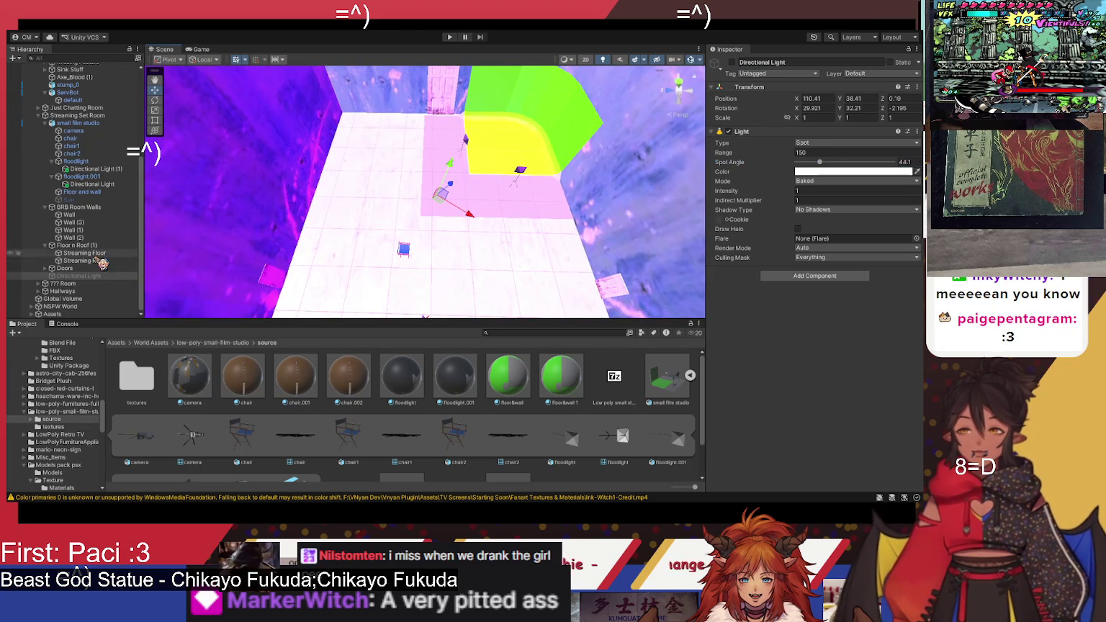
{"action": "left_click", "coordinate": [81, 116]}
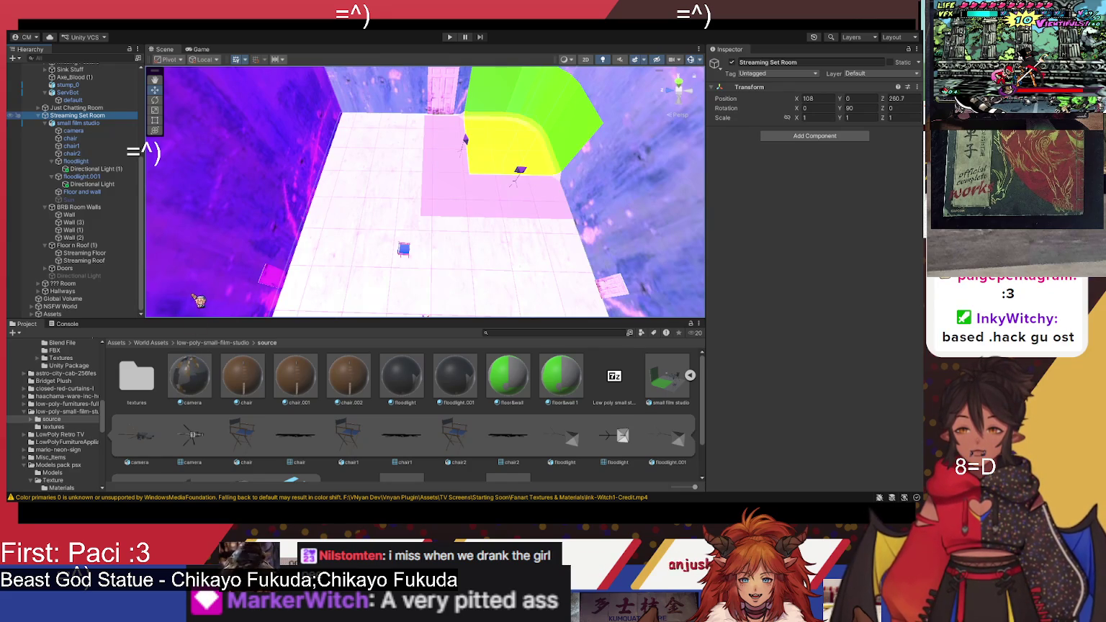
{"action": "key", "text": "ctrl+d"}
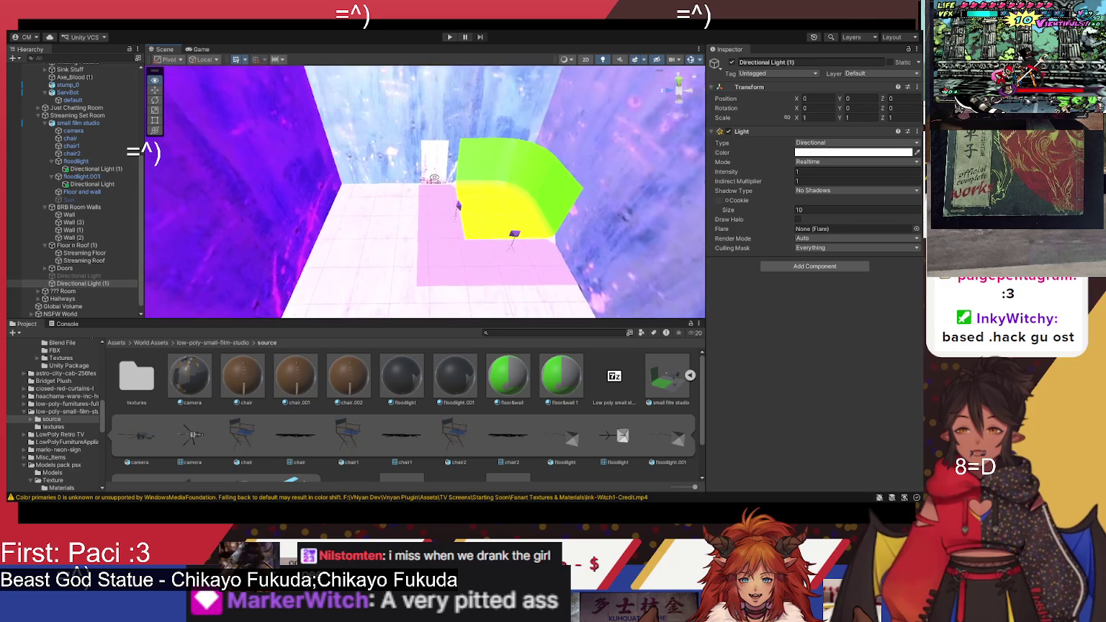
Step: Rotate Directional Light (1) to 90 on X and lift it to about Y 57 above the studio
{"action": "mouse_move", "coordinate": [443, 183]}
{"action": "left_mouse_down"}
{"action": "mouse_move", "coordinate": [540, 231]}
{"action": "mouse_move", "coordinate": [497, 265]}
{"action": "mouse_move", "coordinate": [459, 331]}
{"action": "mouse_move", "coordinate": [168, 288]}
{"action": "mouse_move", "coordinate": [531, 278]}
{"action": "mouse_move", "coordinate": [231, 262]}
{"action": "mouse_move", "coordinate": [532, 277]}
{"action": "mouse_move", "coordinate": [510, 285]}
{"action": "mouse_move", "coordinate": [519, 225]}
{"action": "left_mouse_up"}
{"action": "left_click_drag", "start_coordinate": [540, 150], "coordinate": [540, 148]}
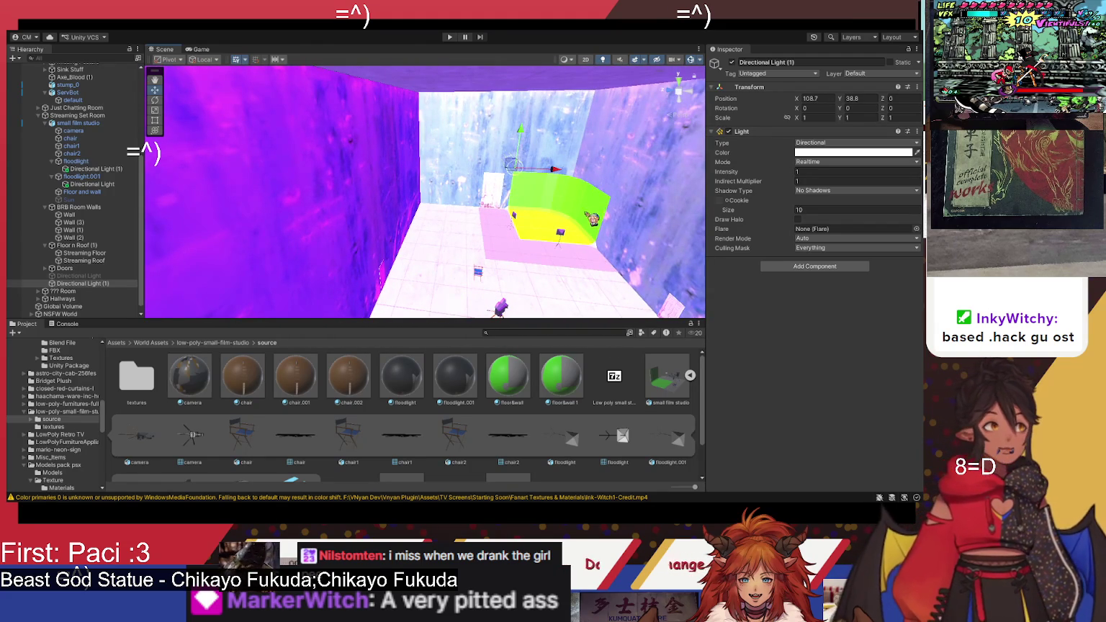
{"action": "left_click", "coordinate": [155, 100]}
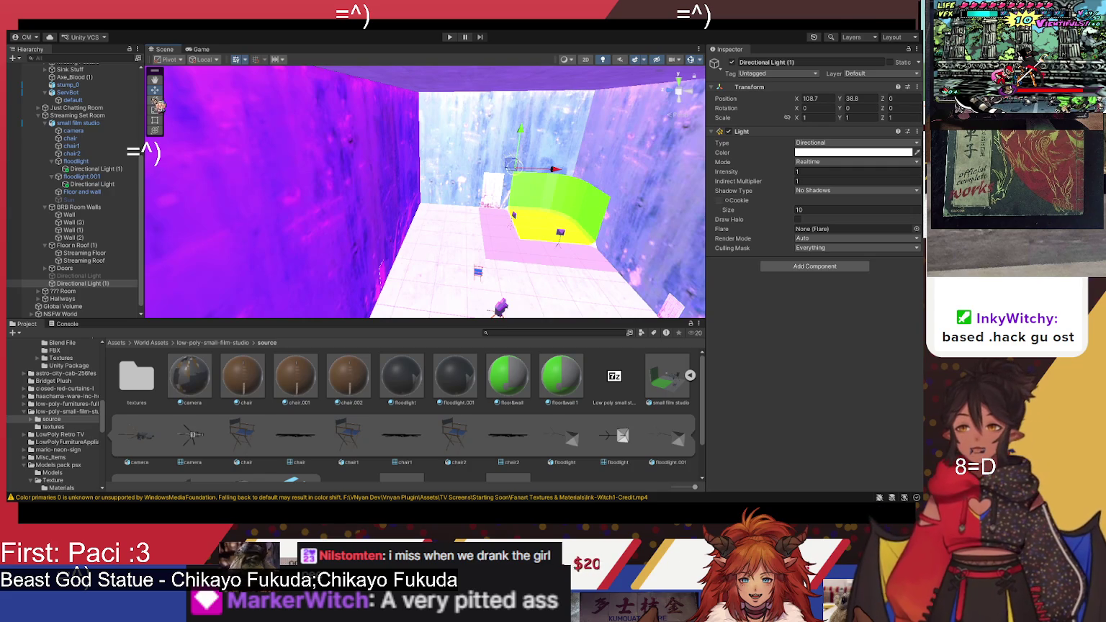
{"action": "mouse_move", "coordinate": [531, 201]}
{"action": "left_mouse_down"}
{"action": "mouse_move", "coordinate": [544, 94]}
{"action": "mouse_move", "coordinate": [552, 205]}
{"action": "mouse_move", "coordinate": [524, 214]}
{"action": "mouse_move", "coordinate": [481, 189]}
{"action": "left_mouse_up"}
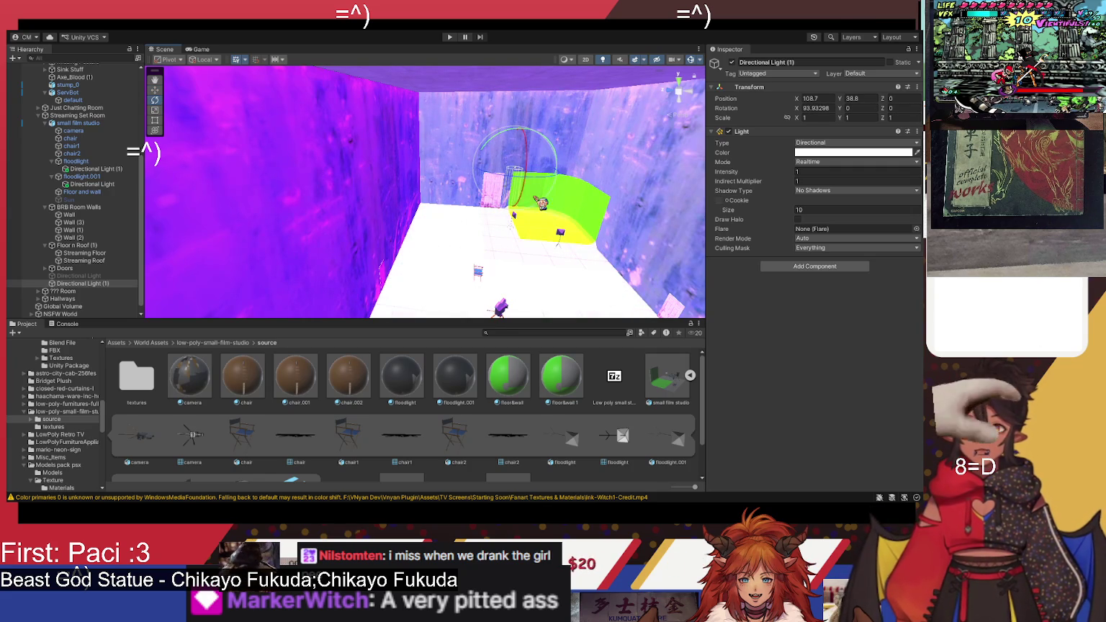
{"action": "left_click", "coordinate": [815, 108]}
{"action": "type", "text": "90"}
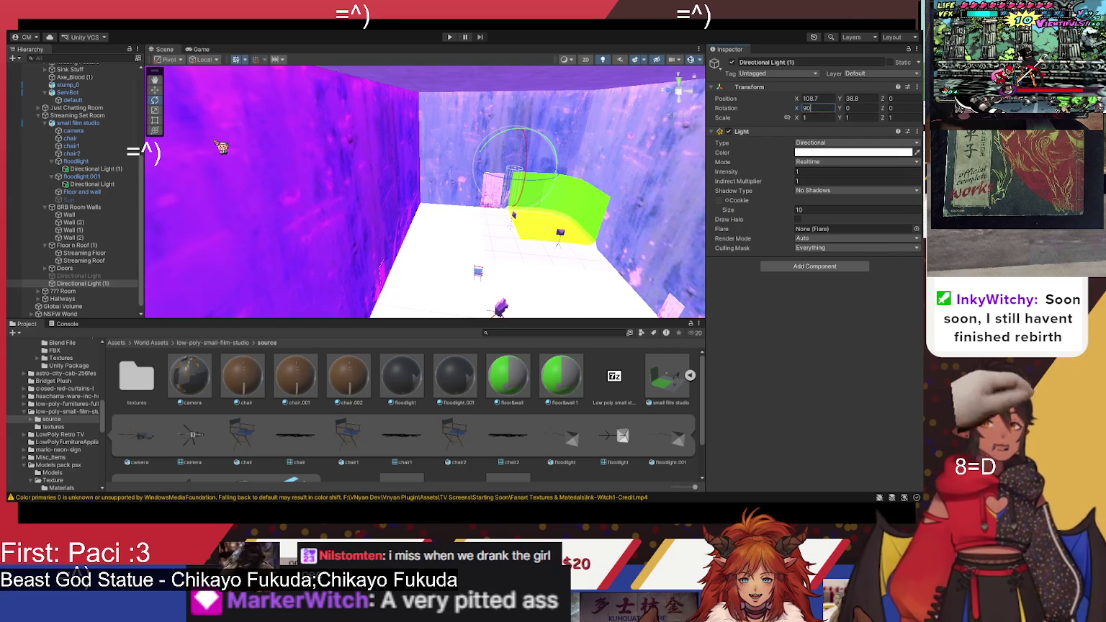
{"action": "left_click", "coordinate": [155, 90]}
{"action": "mouse_move", "coordinate": [516, 196]}
{"action": "left_mouse_down"}
{"action": "mouse_move", "coordinate": [540, 106]}
{"action": "mouse_move", "coordinate": [545, 145]}
{"action": "mouse_move", "coordinate": [531, 187]}
{"action": "left_mouse_up"}
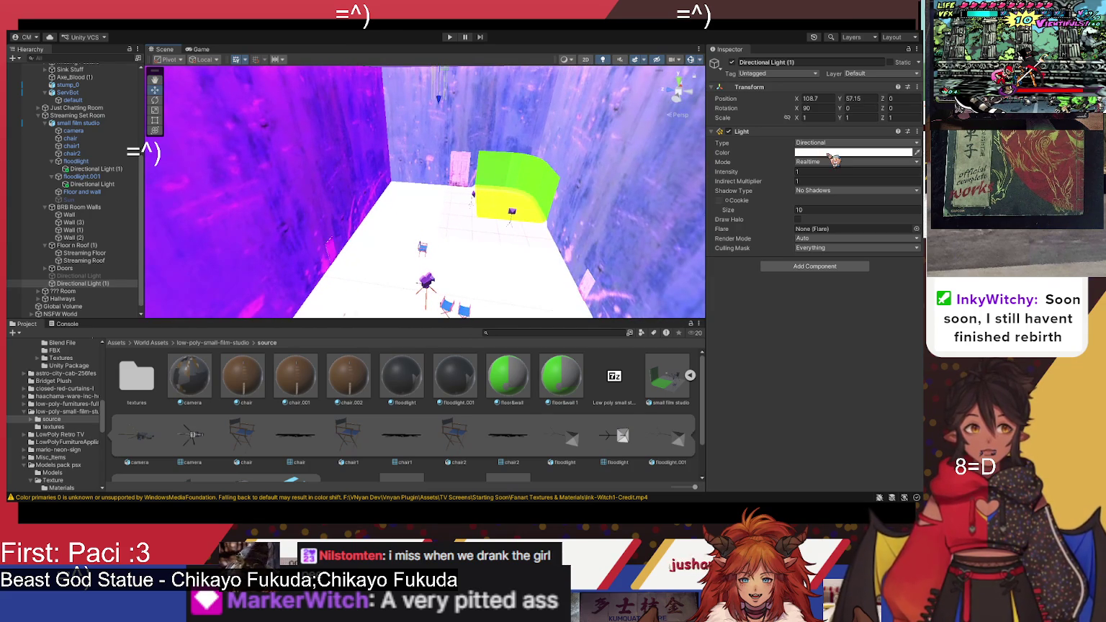
Step: Dim Directional Light (1) to Intensity 0.1, trying 0.5 and 0.3 along the way
{"action": "left_click", "coordinate": [819, 190]}
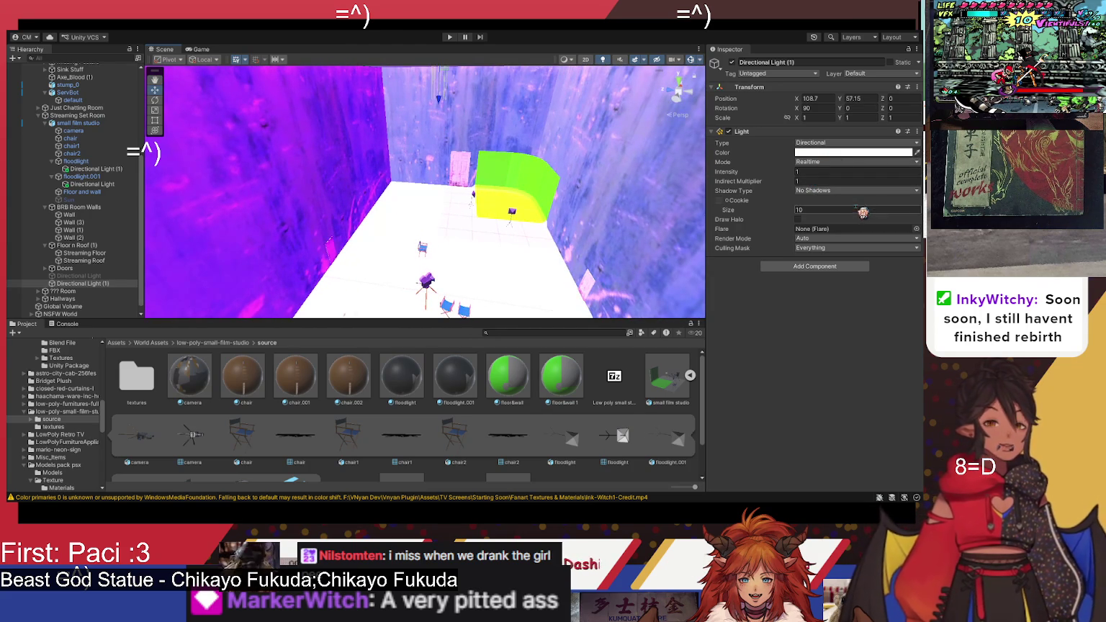
{"action": "left_click", "coordinate": [820, 202]}
{"action": "left_click", "coordinate": [828, 172]}
{"action": "type", "text": "0.5"}
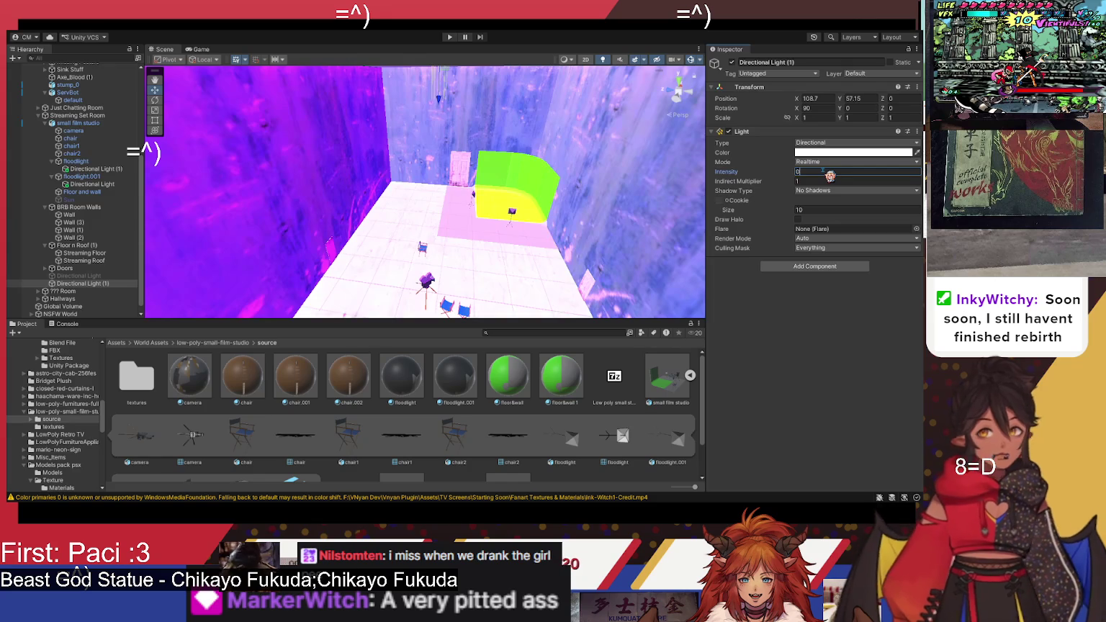
{"action": "left_click_drag", "start_coordinate": [436, 221], "coordinate": [462, 225]}
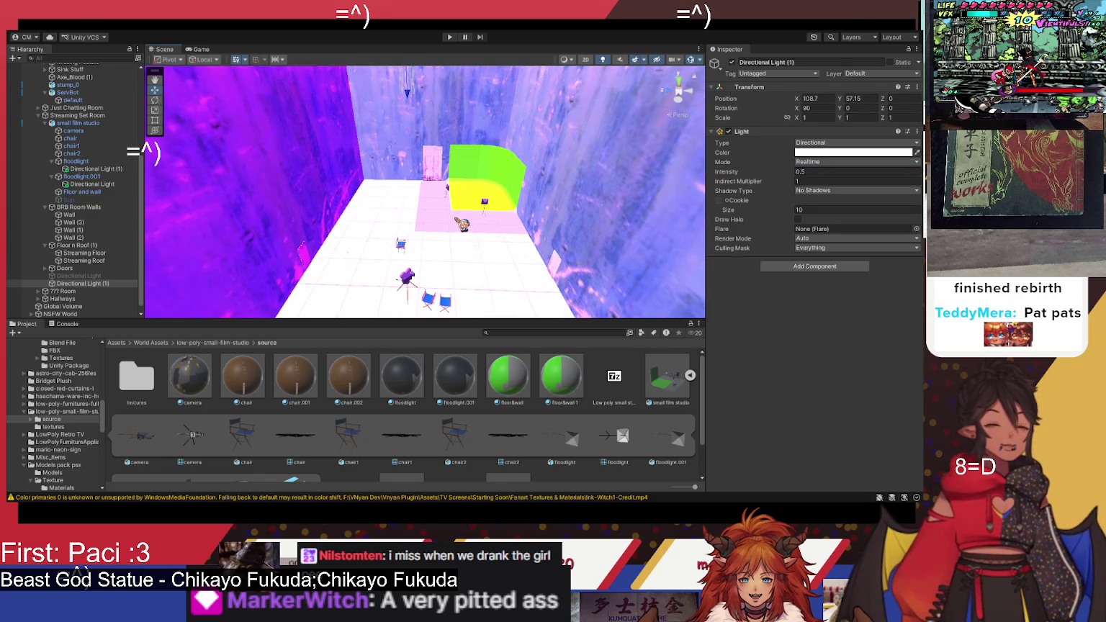
{"action": "mouse_move", "coordinate": [461, 225]}
{"action": "left_mouse_down"}
{"action": "mouse_move", "coordinate": [507, 194]}
{"action": "mouse_move", "coordinate": [477, 209]}
{"action": "mouse_move", "coordinate": [476, 257]}
{"action": "mouse_move", "coordinate": [459, 255]}
{"action": "left_mouse_up"}
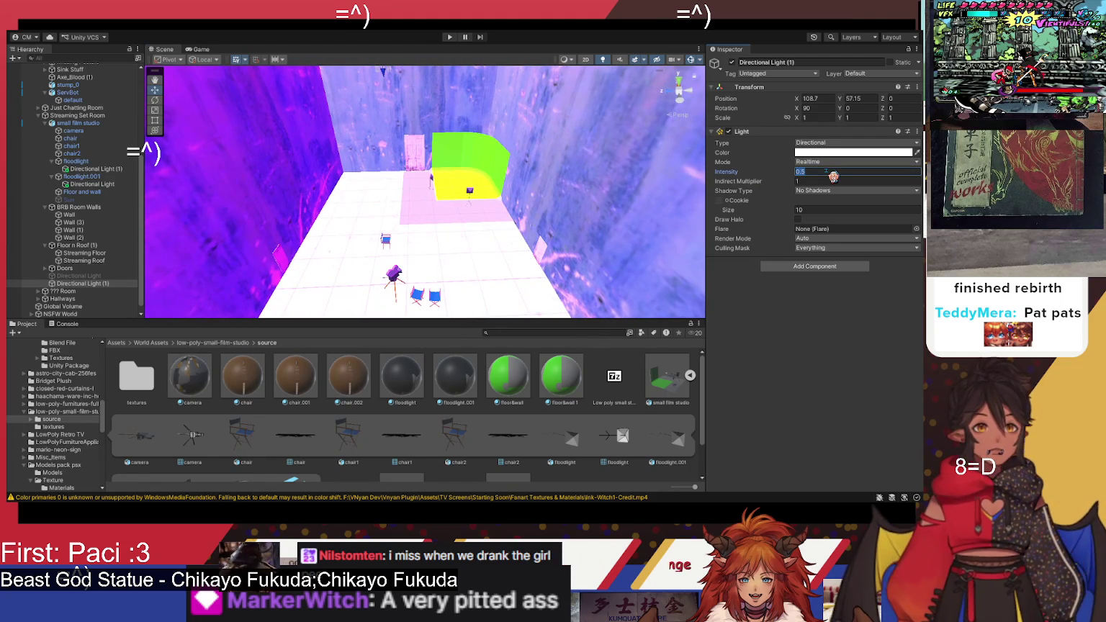
{"action": "key", "text": "BackSpace"}
{"action": "type", "text": "3"}
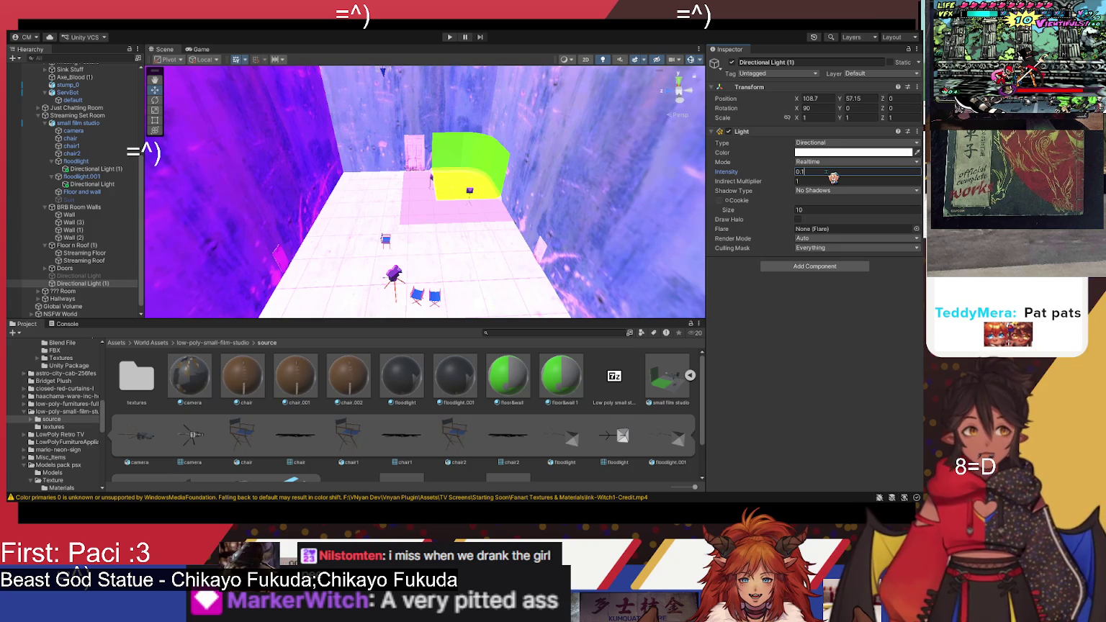
{"action": "type", "text": "5"}
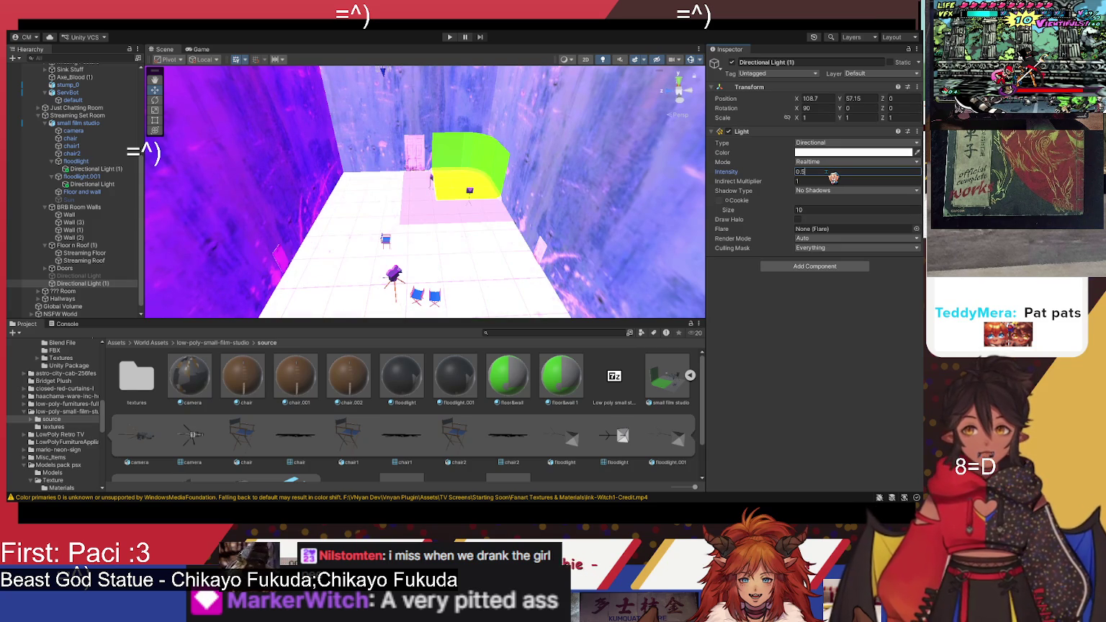
{"action": "key", "text": "BackSpace"}
{"action": "type", "text": "1"}
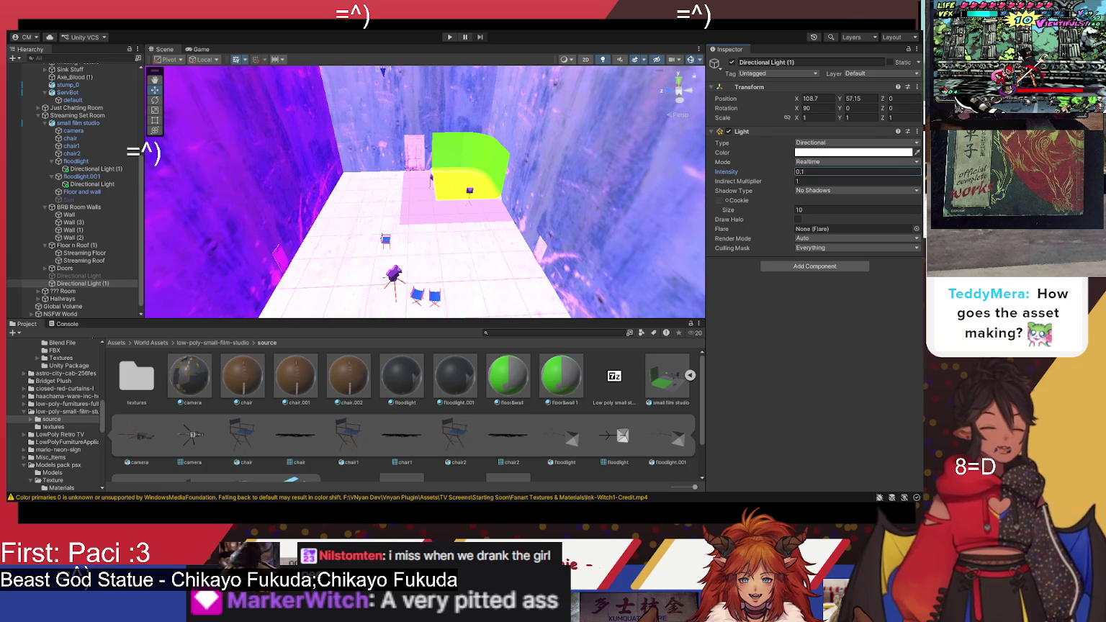
{"action": "mouse_move", "coordinate": [468, 183]}
{"action": "left_mouse_down"}
{"action": "mouse_move", "coordinate": [434, 136]}
{"action": "mouse_move", "coordinate": [440, 41]}
{"action": "mouse_move", "coordinate": [395, 178]}
{"action": "mouse_move", "coordinate": [398, 167]}
{"action": "left_mouse_up"}
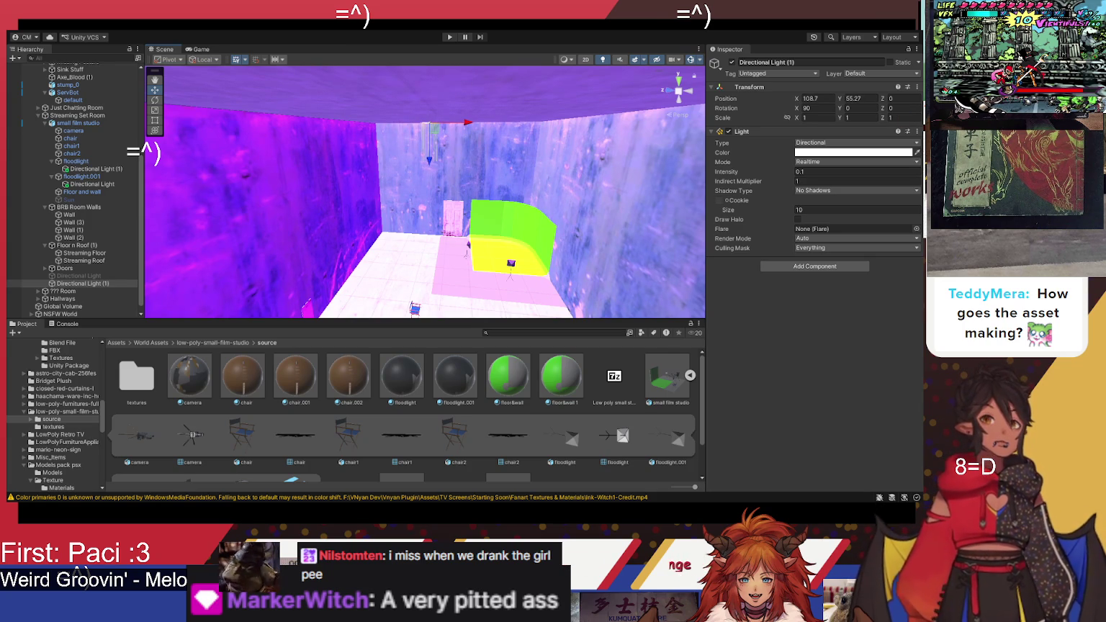
Step: Scale the small film studio's Floor and wall piece to 31.4 and slide it to X -36.67
{"action": "scroll", "coordinate": [461, 263], "scroll_direction": "down", "scroll_amount": 3}
{"action": "left_click_drag", "start_coordinate": [464, 280], "coordinate": [556, 268]}
{"action": "left_click", "coordinate": [555, 268]}
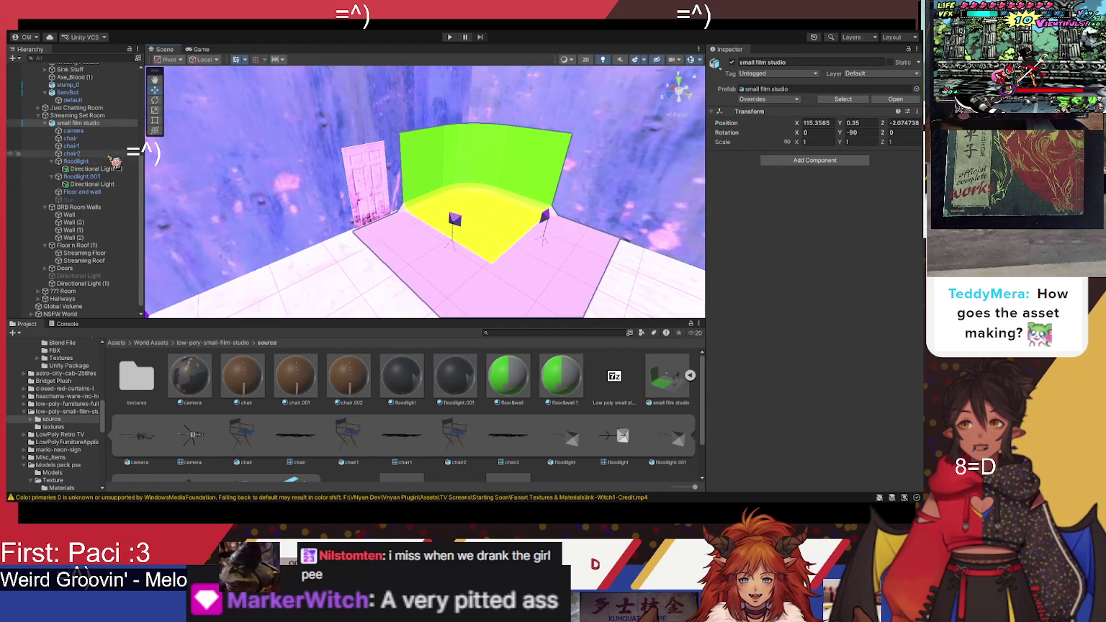
{"action": "left_click", "coordinate": [101, 192]}
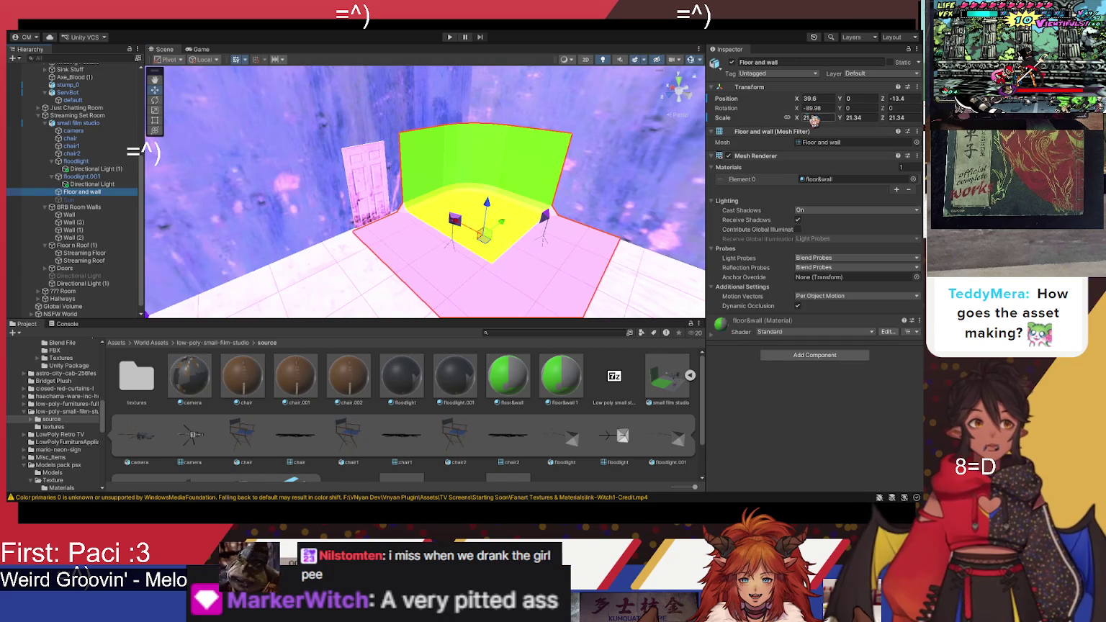
{"action": "mouse_move", "coordinate": [799, 118]}
{"action": "left_mouse_down"}
{"action": "mouse_move", "coordinate": [921, 127]}
{"action": "mouse_move", "coordinate": [889, 99]}
{"action": "mouse_move", "coordinate": [913, 99]}
{"action": "left_mouse_up"}
{"action": "mouse_move", "coordinate": [431, 252]}
{"action": "left_mouse_down"}
{"action": "mouse_move", "coordinate": [533, 288]}
{"action": "mouse_move", "coordinate": [471, 224]}
{"action": "mouse_move", "coordinate": [357, 188]}
{"action": "mouse_move", "coordinate": [465, 193]}
{"action": "mouse_move", "coordinate": [332, 180]}
{"action": "mouse_move", "coordinate": [425, 202]}
{"action": "mouse_move", "coordinate": [562, 187]}
{"action": "mouse_move", "coordinate": [600, 208]}
{"action": "mouse_move", "coordinate": [615, 173]}
{"action": "left_mouse_up"}
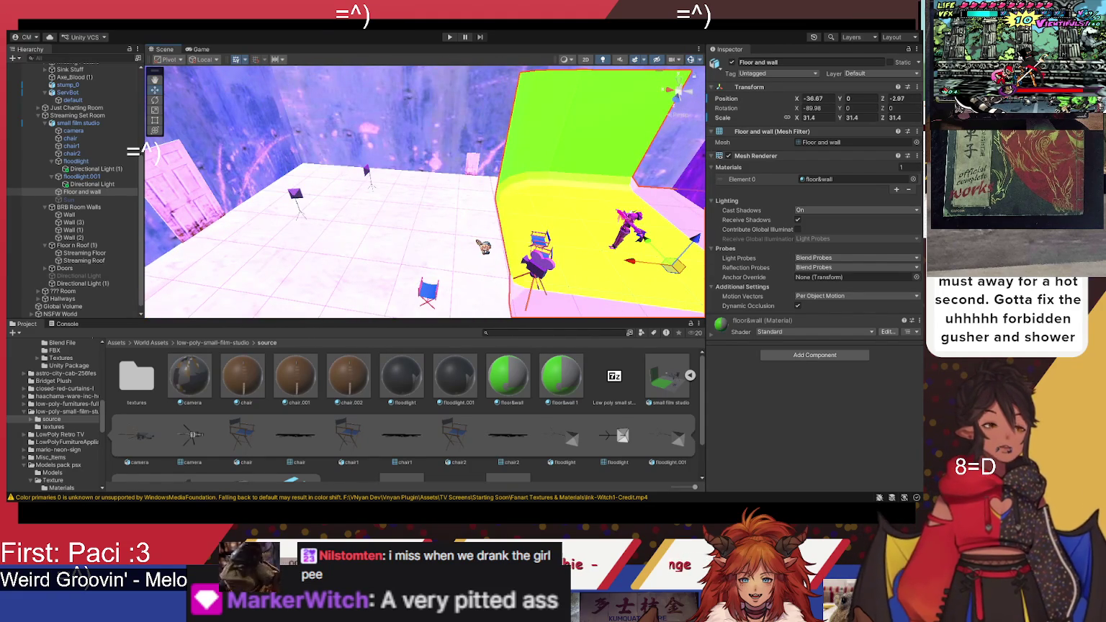
Step: Rotate the Floor and wall piece 90° on Y
{"action": "left_click_drag", "start_coordinate": [483, 247], "coordinate": [544, 241]}
{"action": "left_click", "coordinate": [858, 108]}
{"action": "type", "text": "90"}
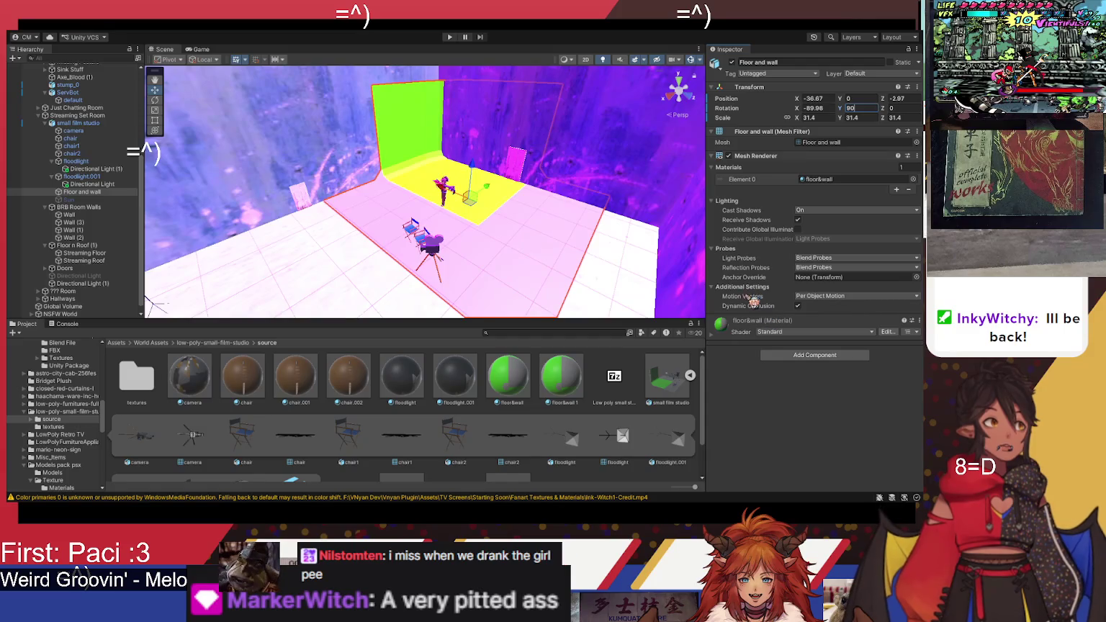
{"action": "key", "text": "Return"}
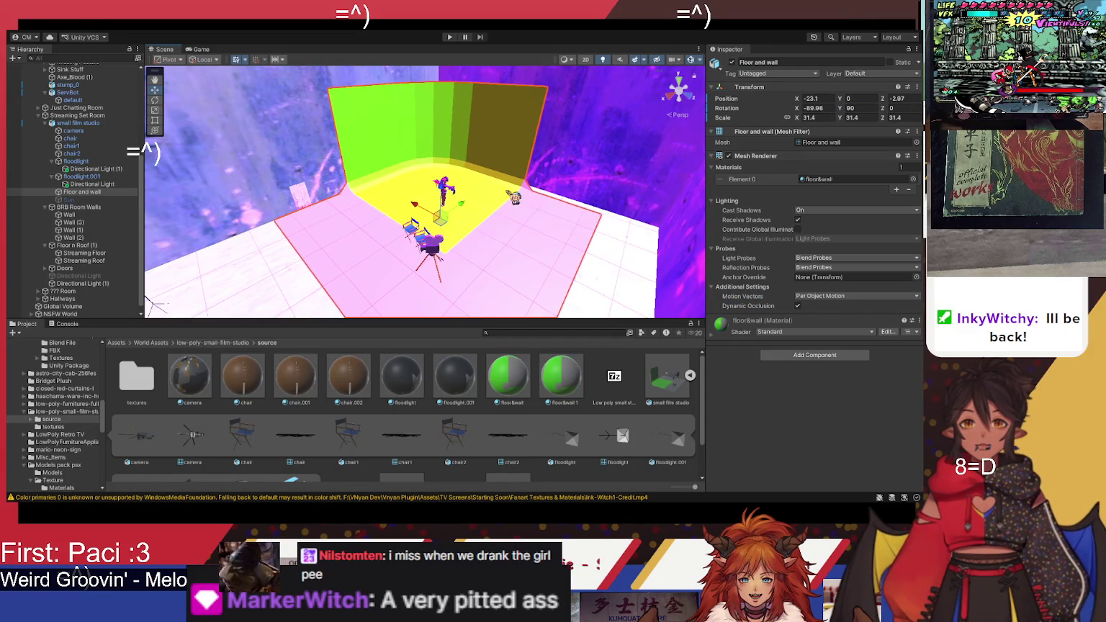
Step: Deactivate the Door06 (1) door poking through the purple wall, then select small film studio
{"action": "mouse_move", "coordinate": [561, 151]}
{"action": "left_mouse_down"}
{"action": "mouse_move", "coordinate": [525, 128]}
{"action": "mouse_move", "coordinate": [379, 168]}
{"action": "mouse_move", "coordinate": [291, 112]}
{"action": "mouse_move", "coordinate": [360, 167]}
{"action": "mouse_move", "coordinate": [454, 189]}
{"action": "left_mouse_up"}
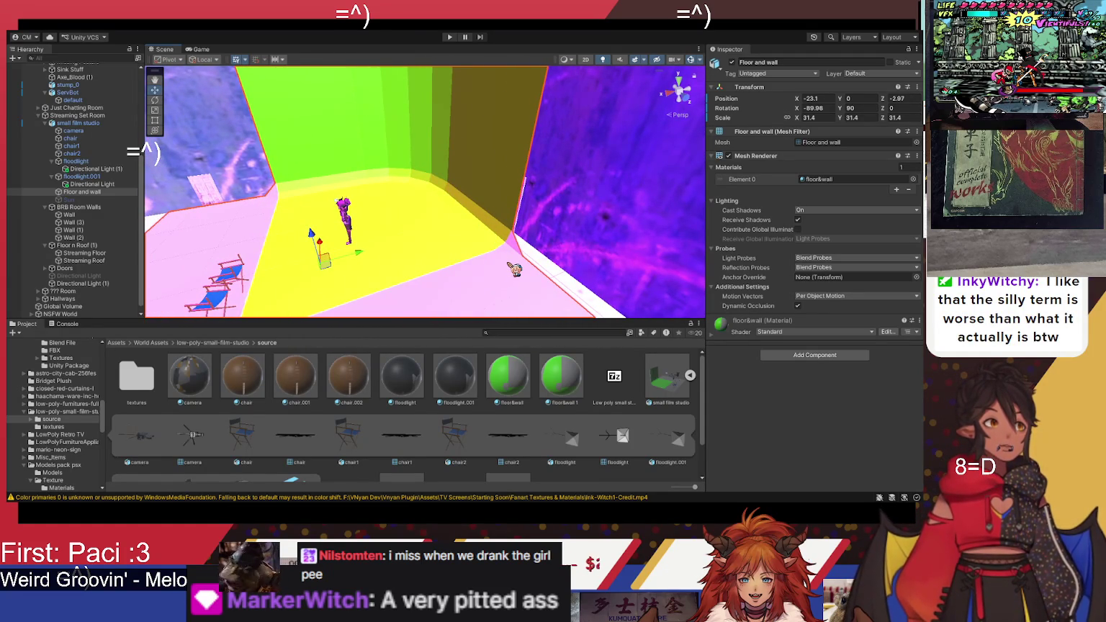
{"action": "left_click_drag", "start_coordinate": [532, 271], "coordinate": [519, 244]}
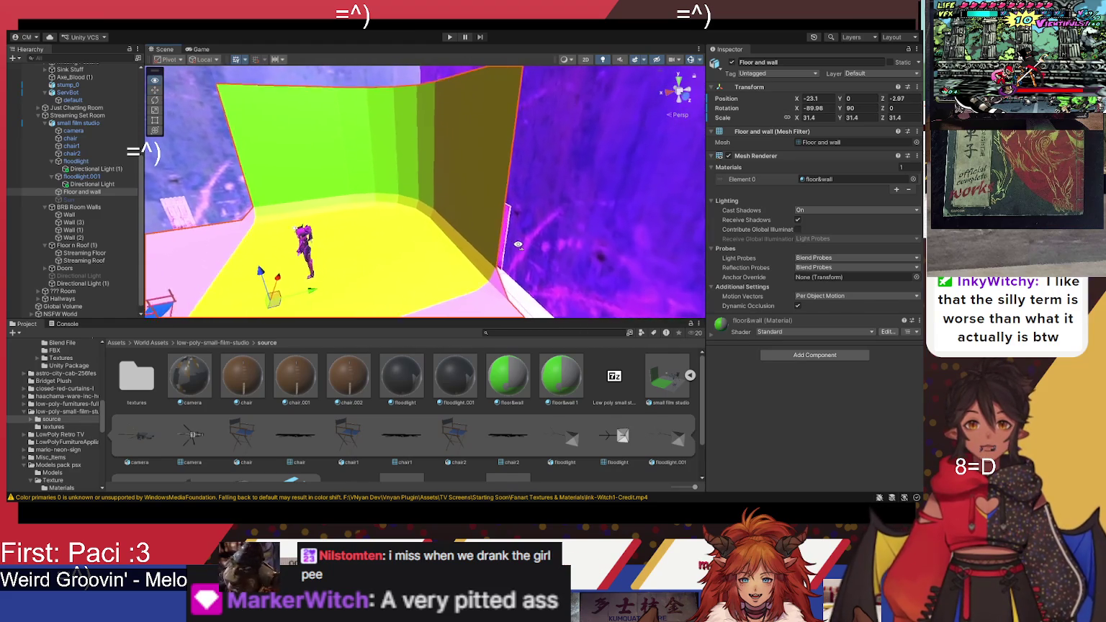
{"action": "left_click", "coordinate": [480, 254]}
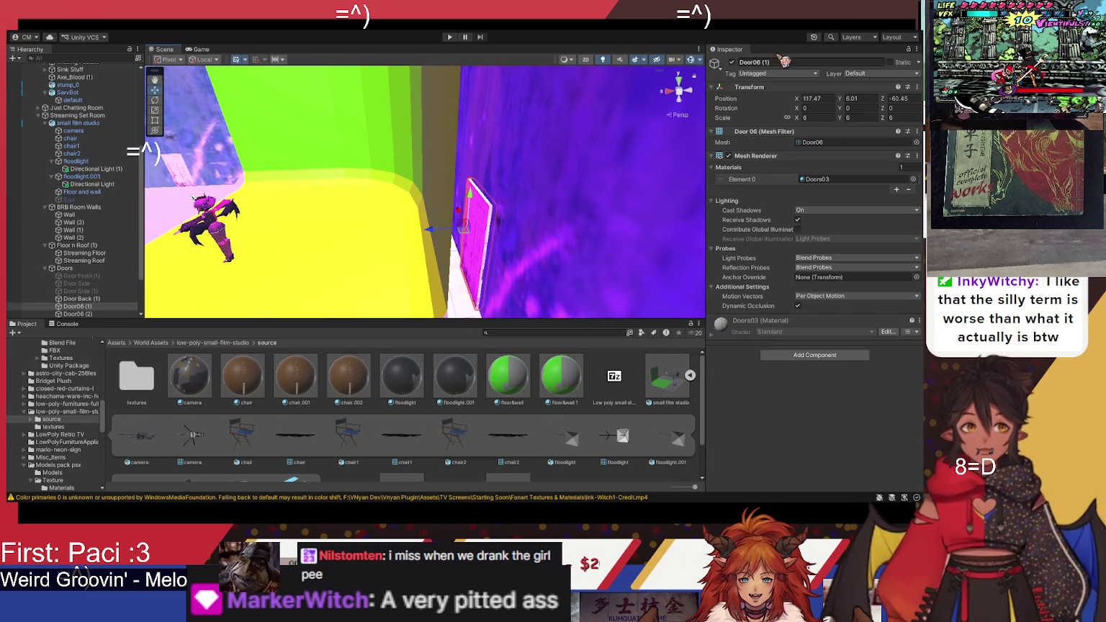
{"action": "left_click", "coordinate": [732, 62]}
{"action": "mouse_move", "coordinate": [403, 144]}
{"action": "left_mouse_down"}
{"action": "mouse_move", "coordinate": [433, 141]}
{"action": "mouse_move", "coordinate": [424, 264]}
{"action": "mouse_move", "coordinate": [539, 249]}
{"action": "mouse_move", "coordinate": [558, 165]}
{"action": "mouse_move", "coordinate": [460, 177]}
{"action": "mouse_move", "coordinate": [456, 215]}
{"action": "left_mouse_up"}
{"action": "left_click", "coordinate": [415, 227]}
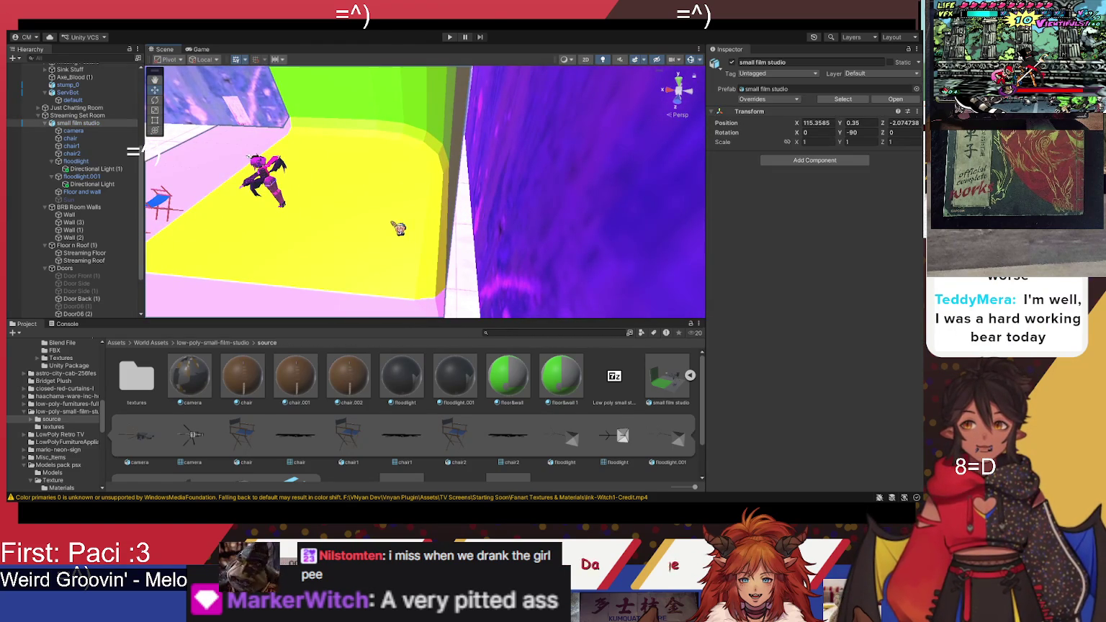
Step: Select both floodlights and move them together toward the avatar
{"action": "key", "text": "f"}
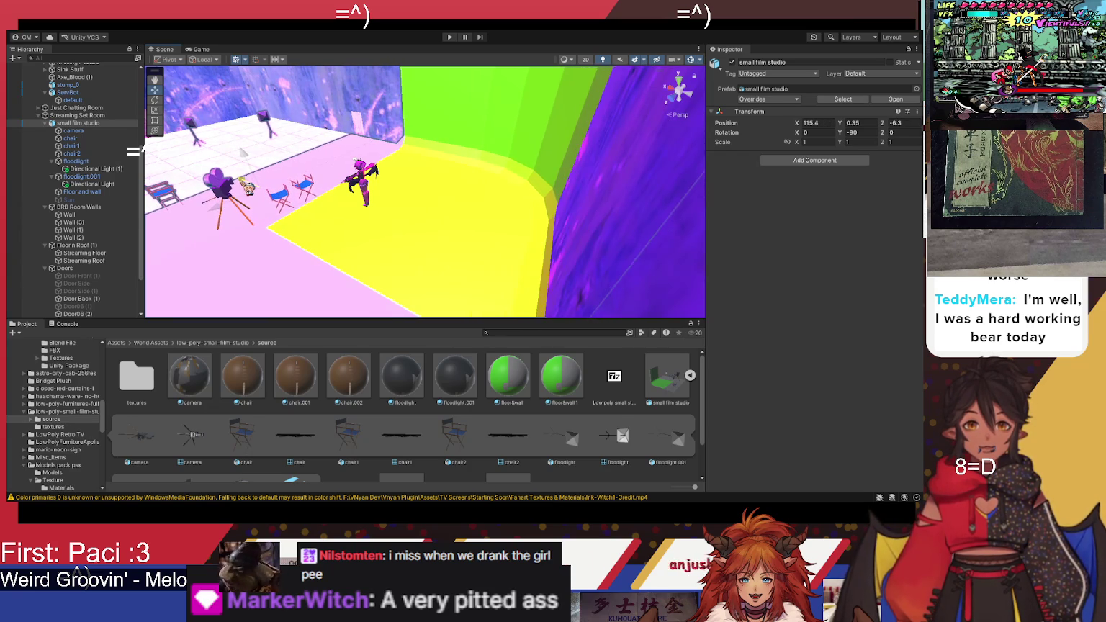
{"action": "mouse_move", "coordinate": [288, 155]}
{"action": "left_mouse_down"}
{"action": "mouse_move", "coordinate": [313, 166]}
{"action": "mouse_move", "coordinate": [282, 150]}
{"action": "mouse_move", "coordinate": [276, 123]}
{"action": "mouse_move", "coordinate": [159, 219]}
{"action": "mouse_move", "coordinate": [56, 214]}
{"action": "mouse_move", "coordinate": [334, 197]}
{"action": "mouse_move", "coordinate": [414, 212]}
{"action": "mouse_move", "coordinate": [231, 226]}
{"action": "left_mouse_up"}
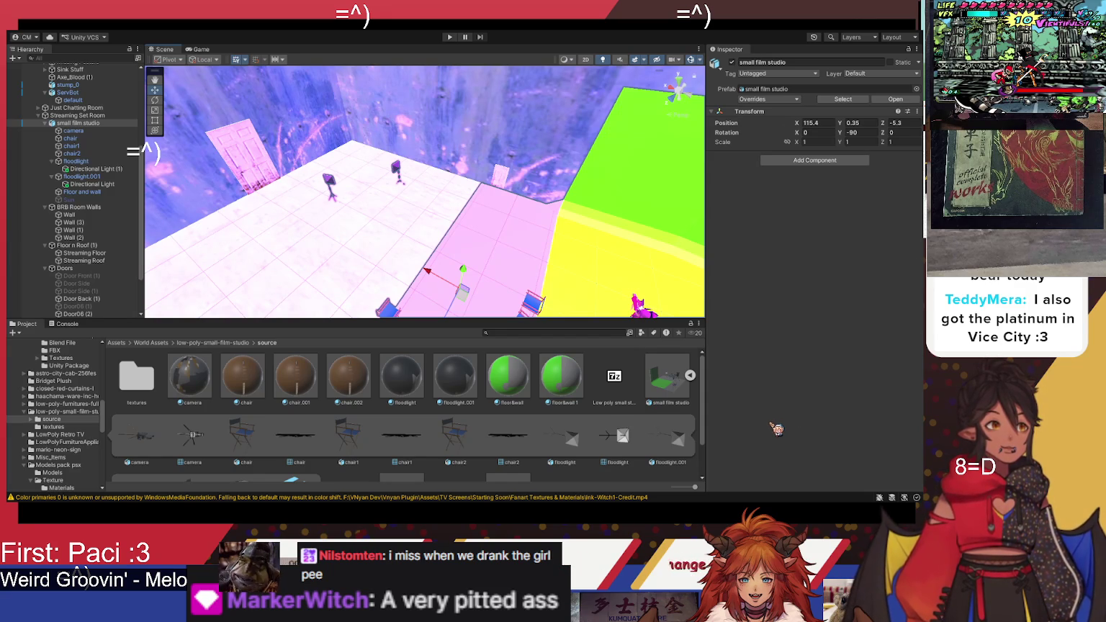
{"action": "mouse_move", "coordinate": [413, 182]}
{"action": "left_mouse_down"}
{"action": "mouse_move", "coordinate": [401, 187]}
{"action": "mouse_move", "coordinate": [435, 193]}
{"action": "left_mouse_up"}
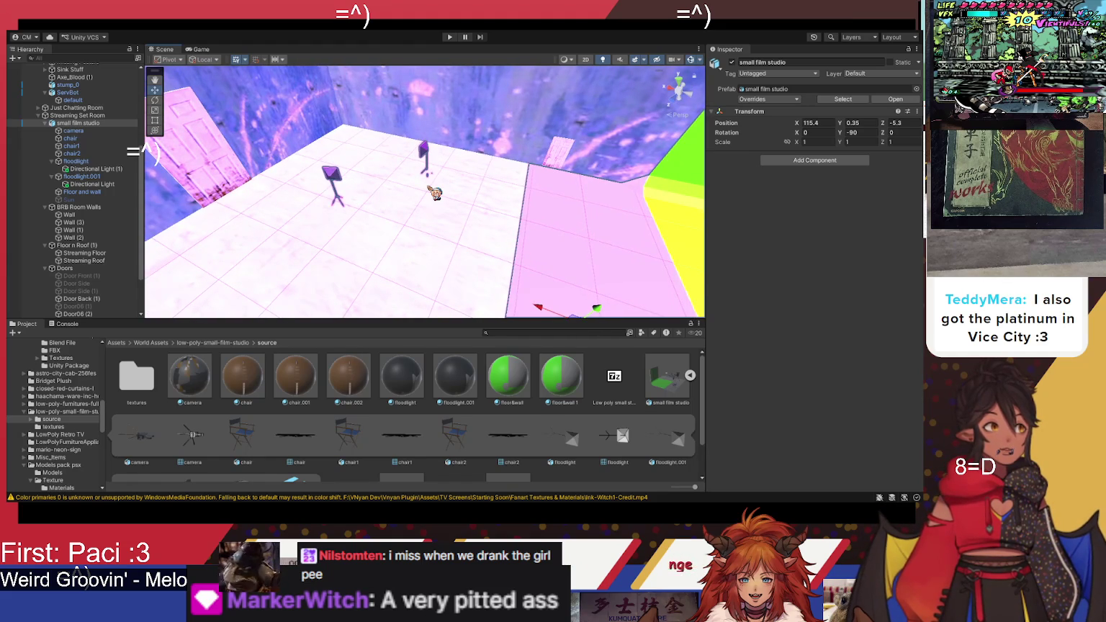
{"action": "mouse_move", "coordinate": [435, 194]}
{"action": "left_mouse_down"}
{"action": "mouse_move", "coordinate": [469, 207]}
{"action": "mouse_move", "coordinate": [429, 204]}
{"action": "left_mouse_up"}
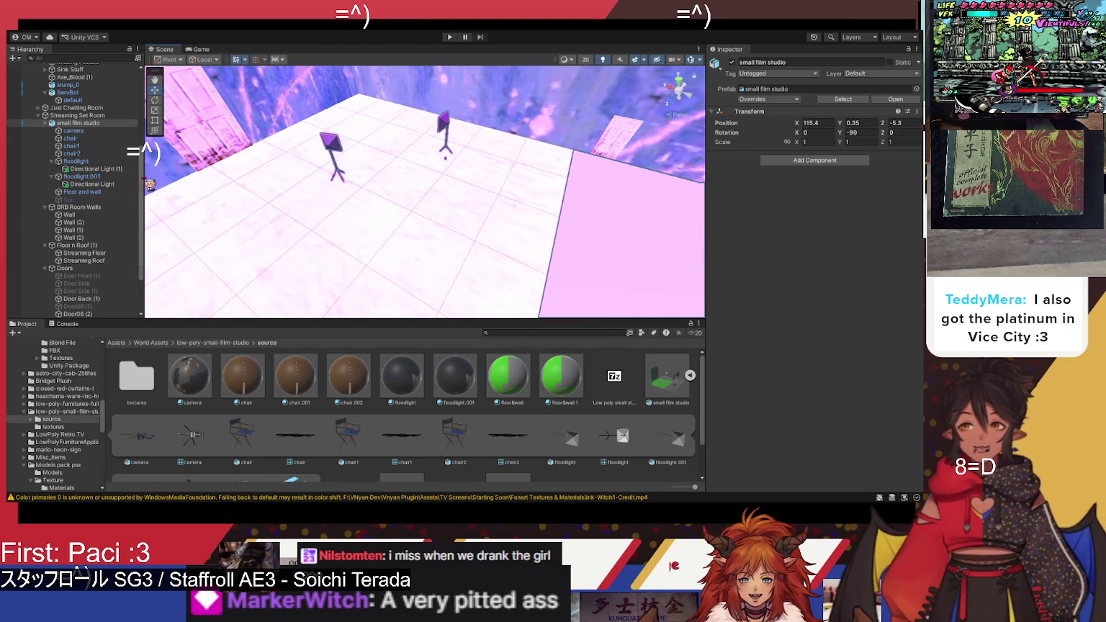
{"action": "left_click", "coordinate": [101, 162]}
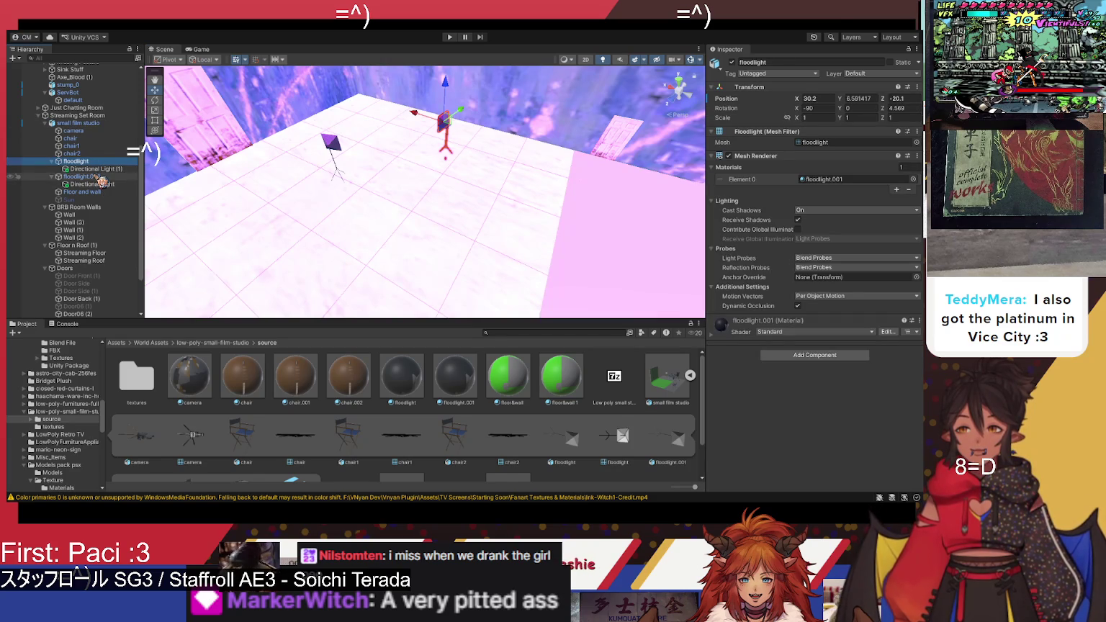
{"action": "left_click", "coordinate": [101, 176], "text": "ctrl"}
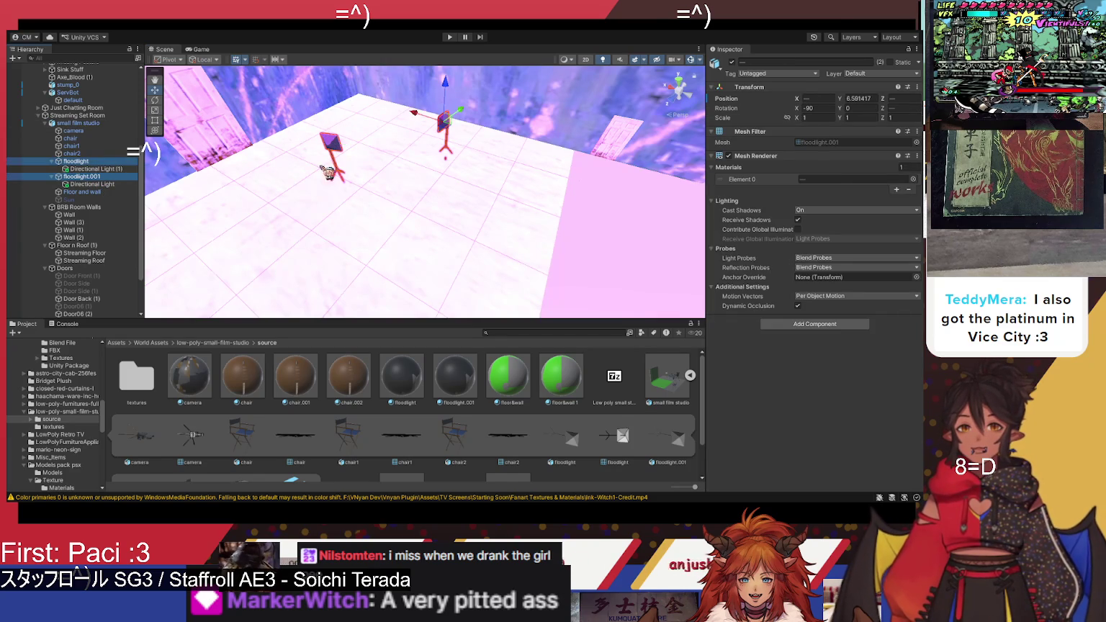
{"action": "mouse_move", "coordinate": [432, 126]}
{"action": "left_mouse_down"}
{"action": "mouse_move", "coordinate": [542, 208]}
{"action": "mouse_move", "coordinate": [584, 200]}
{"action": "left_mouse_up"}
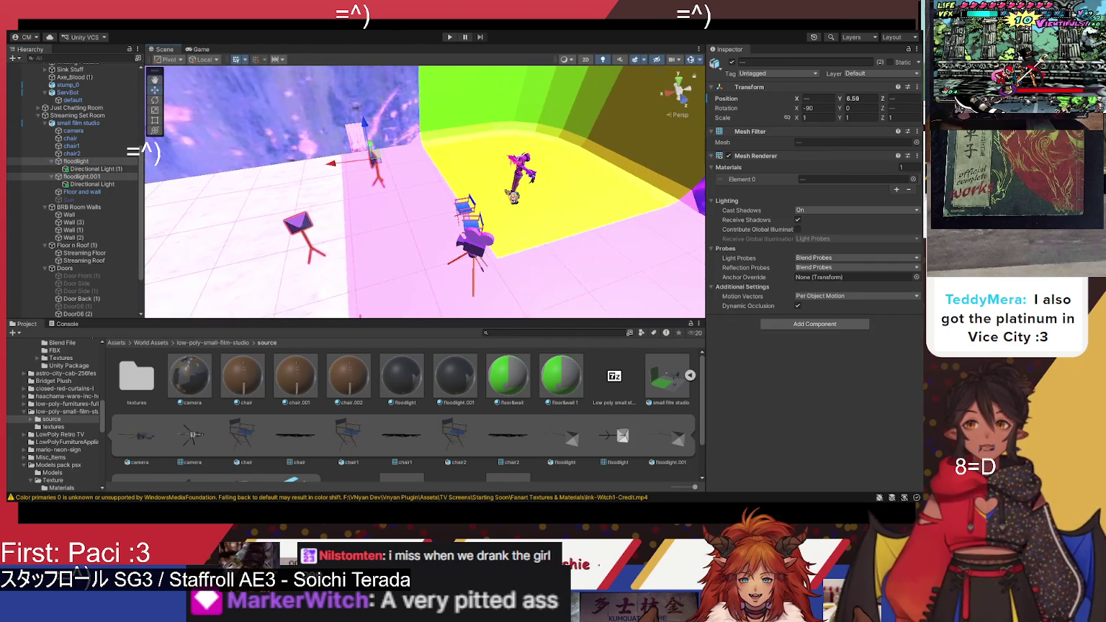
{"action": "mouse_move", "coordinate": [360, 162]}
{"action": "left_mouse_down"}
{"action": "mouse_move", "coordinate": [403, 201]}
{"action": "mouse_move", "coordinate": [504, 180]}
{"action": "left_mouse_up"}
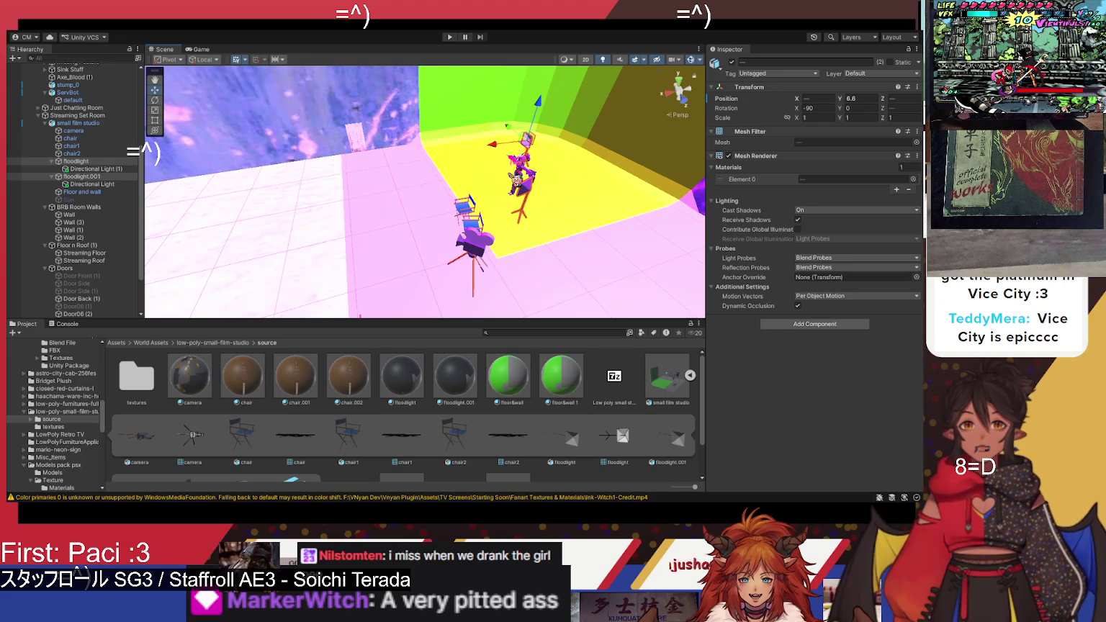
Step: Set the first floodlight's Y rotation to 90 and place it on the yellow floor, right of the avatar
{"action": "left_click", "coordinate": [858, 108]}
{"action": "type", "text": "0"}
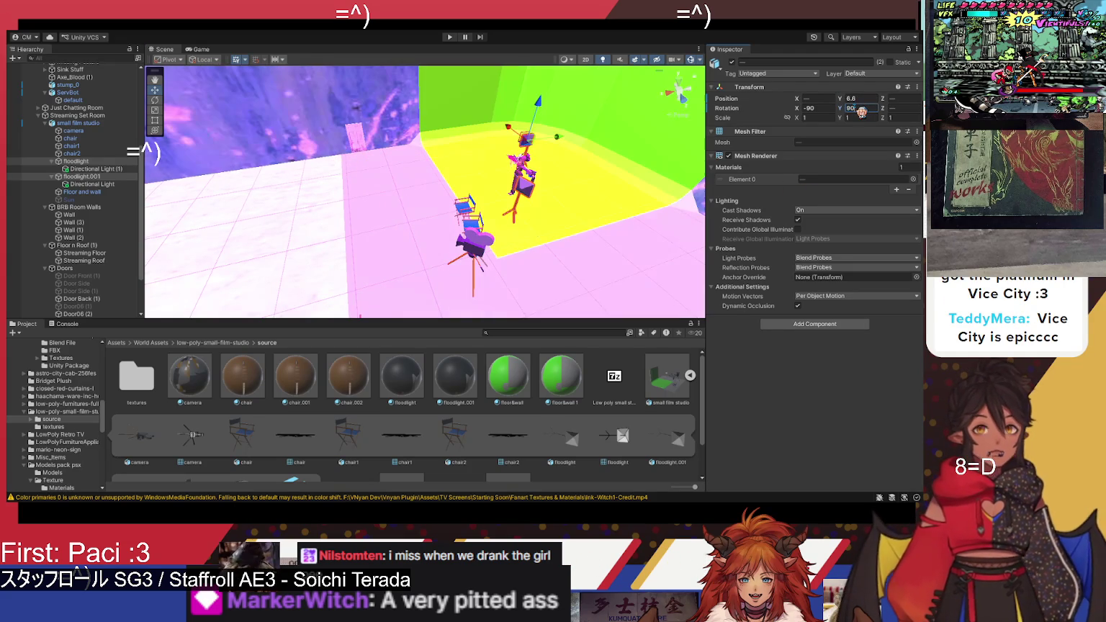
{"action": "key", "text": "Escape"}
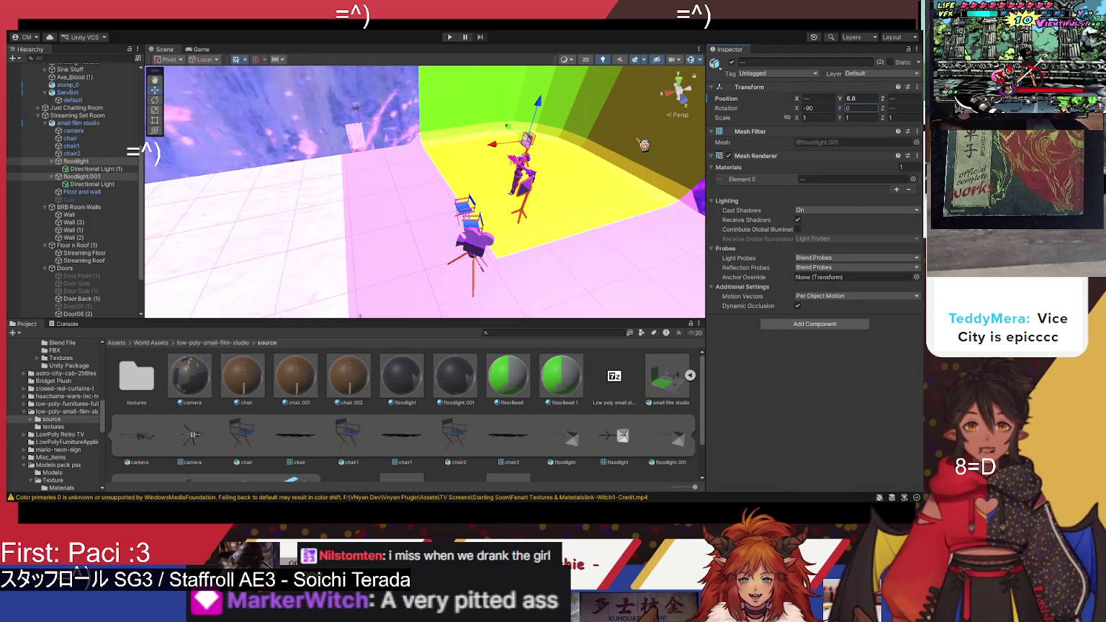
{"action": "left_click", "coordinate": [121, 162]}
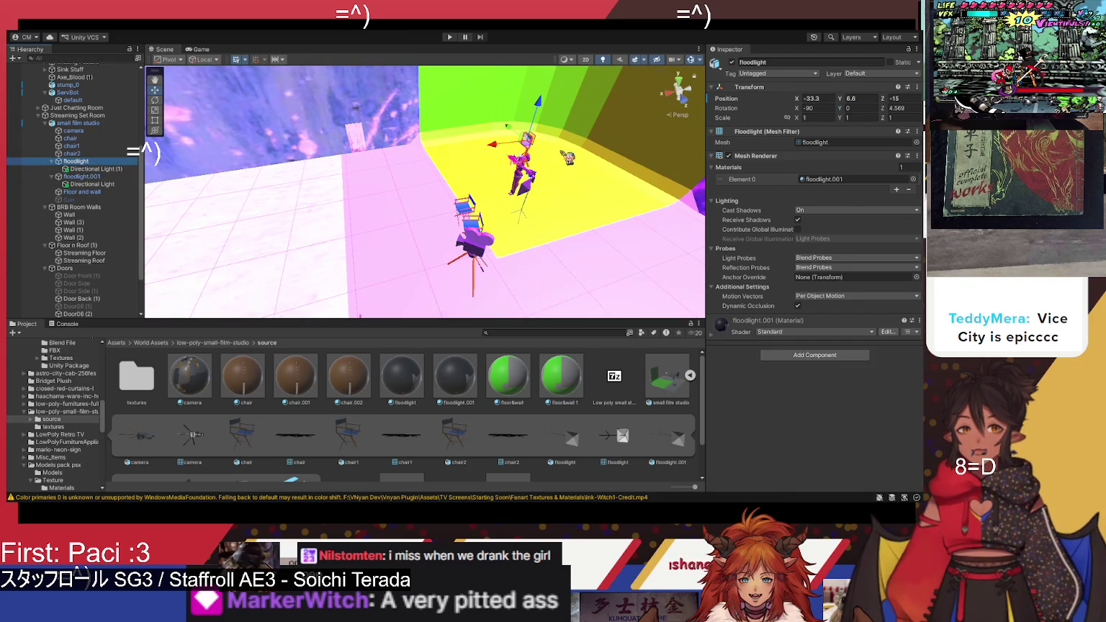
{"action": "left_click", "coordinate": [861, 108]}
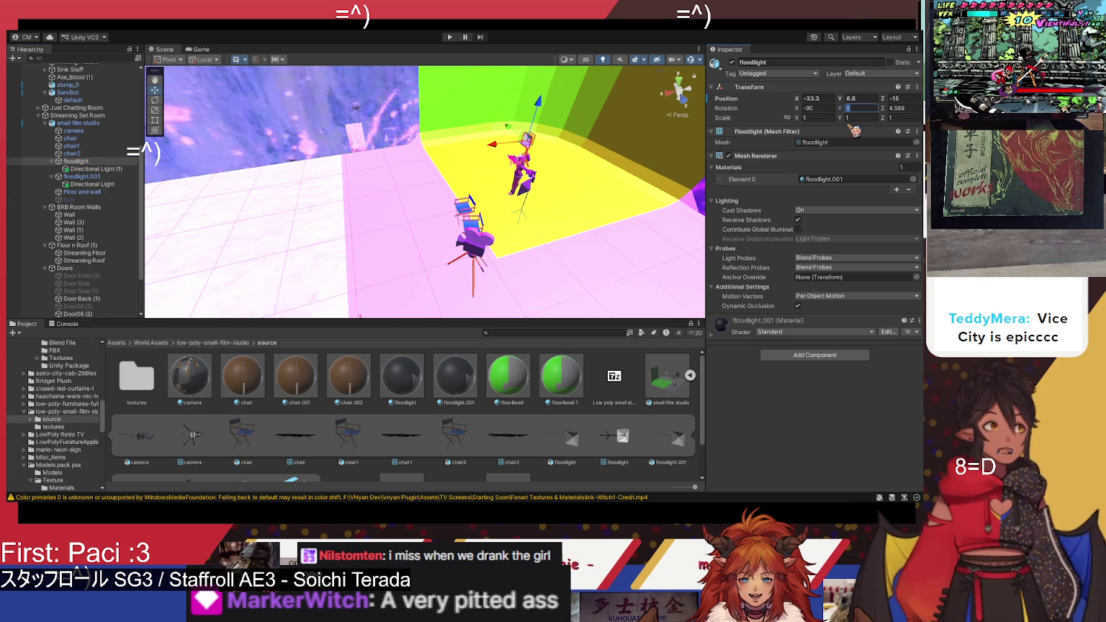
{"action": "type", "text": "90"}
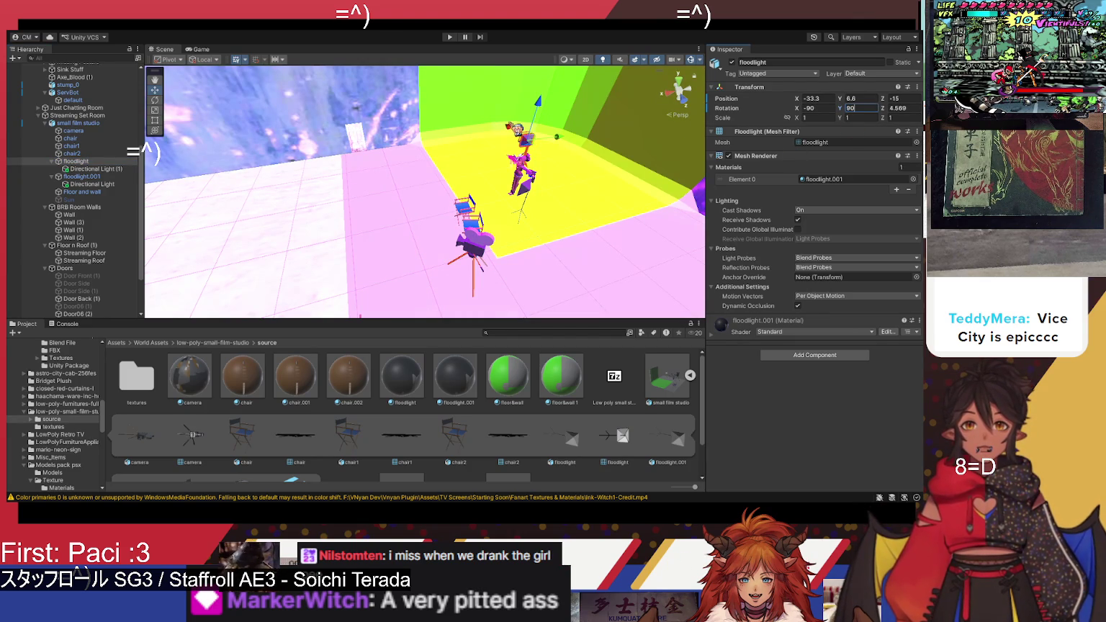
{"action": "left_click_drag", "start_coordinate": [516, 129], "coordinate": [586, 211]}
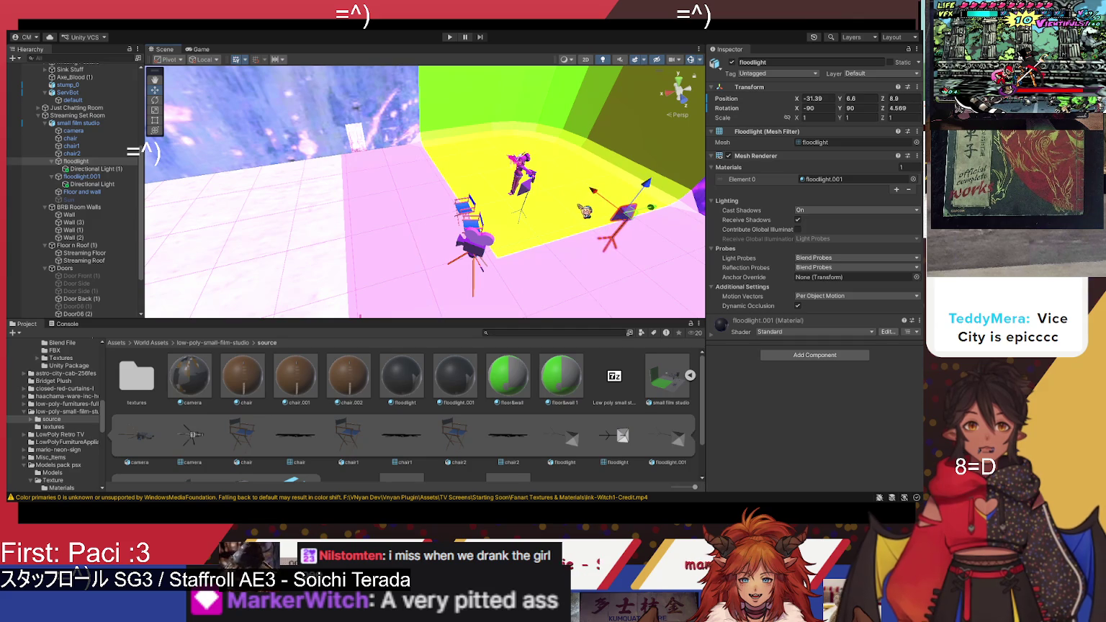
Step: Set floodlight.001's Y rotation to 90 and move it next to the chairs
{"action": "left_click", "coordinate": [538, 203]}
{"action": "left_click", "coordinate": [526, 200]}
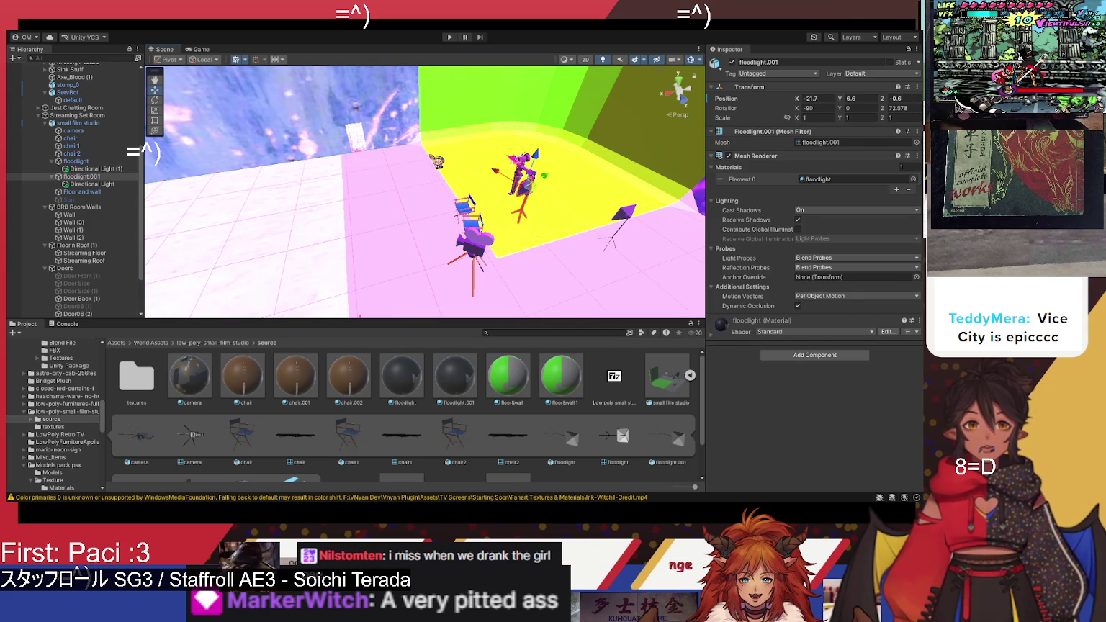
{"action": "mouse_move", "coordinate": [504, 176]}
{"action": "left_mouse_down"}
{"action": "mouse_move", "coordinate": [479, 142]}
{"action": "mouse_move", "coordinate": [490, 134]}
{"action": "mouse_move", "coordinate": [486, 162]}
{"action": "mouse_move", "coordinate": [449, 175]}
{"action": "left_mouse_up"}
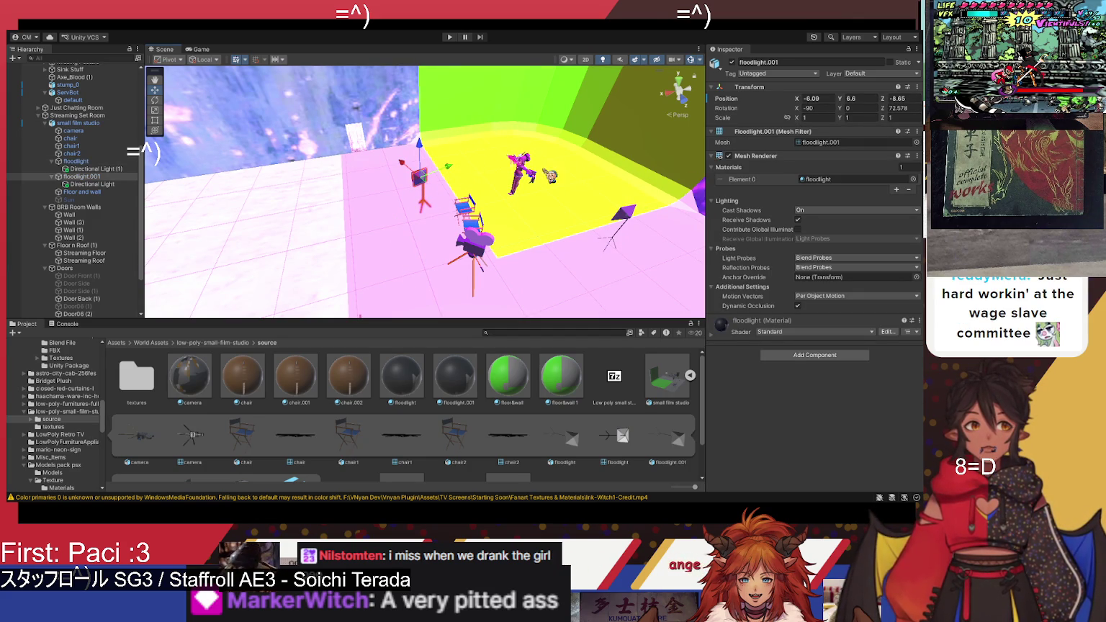
{"action": "left_click", "coordinate": [855, 109]}
{"action": "type", "text": "90"}
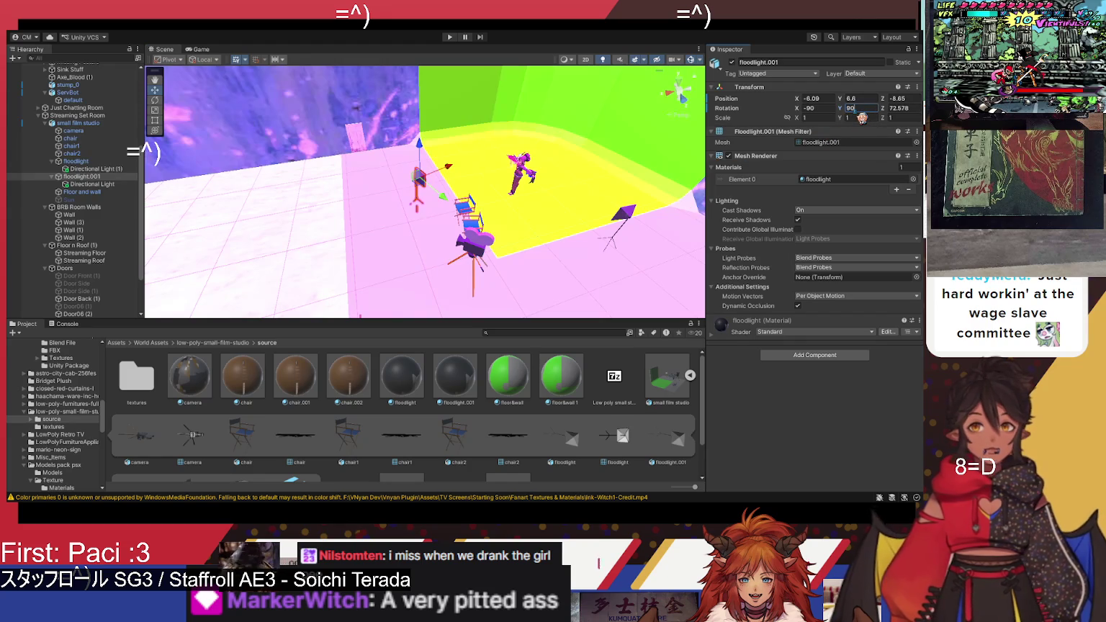
{"action": "left_click_drag", "start_coordinate": [451, 170], "coordinate": [453, 173]}
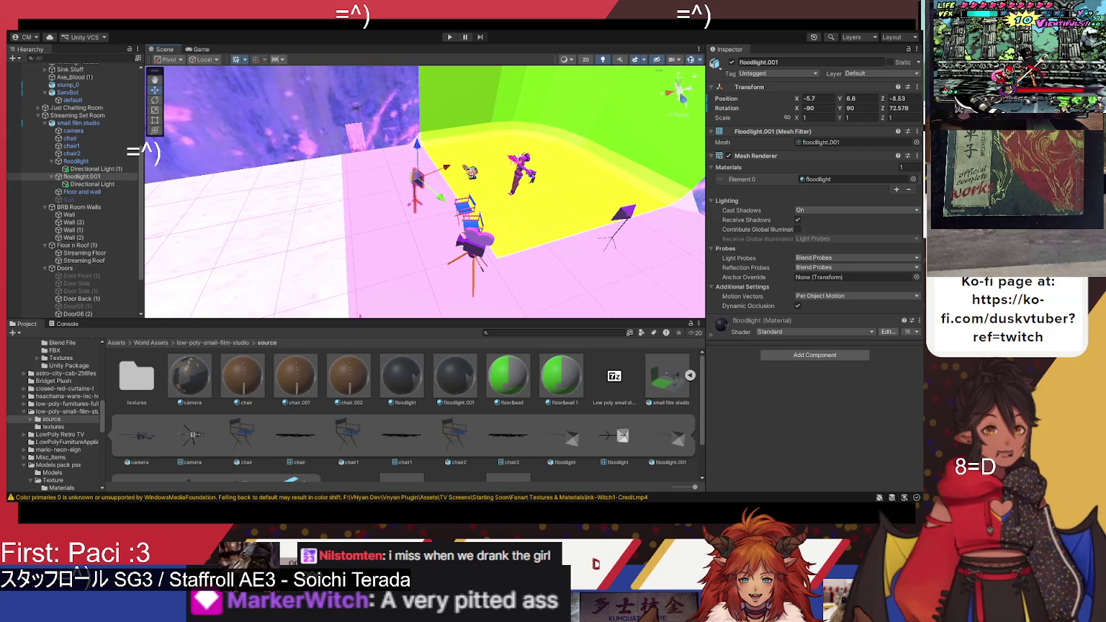
{"action": "mouse_move", "coordinate": [469, 170]}
{"action": "left_mouse_down"}
{"action": "mouse_move", "coordinate": [537, 167]}
{"action": "mouse_move", "coordinate": [576, 126]}
{"action": "mouse_move", "coordinate": [603, 146]}
{"action": "left_mouse_up"}
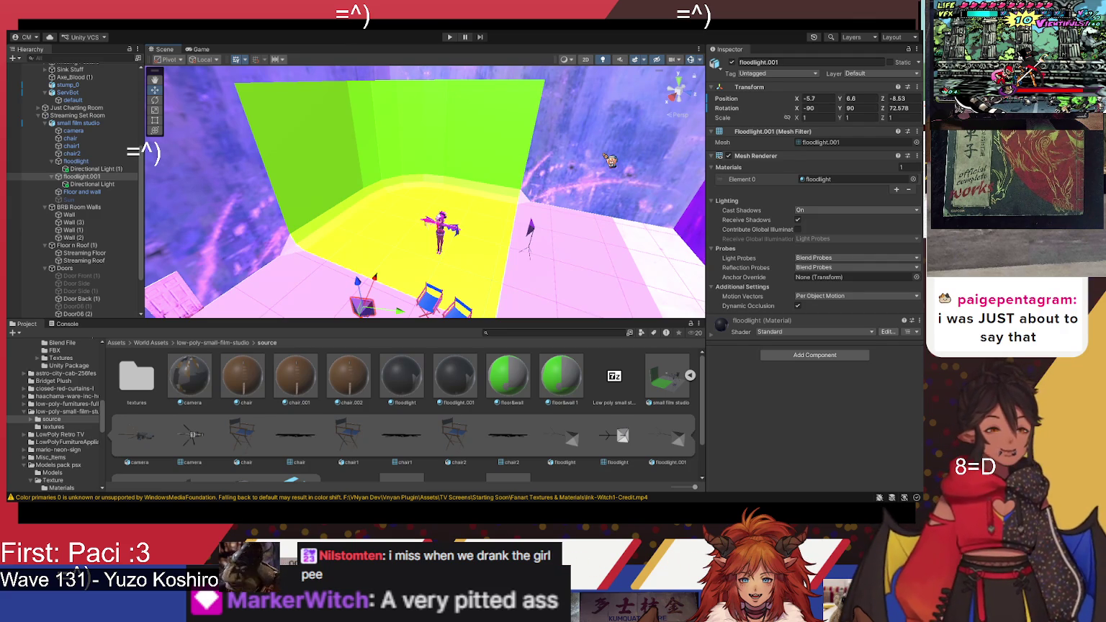
{"action": "left_click", "coordinate": [522, 221]}
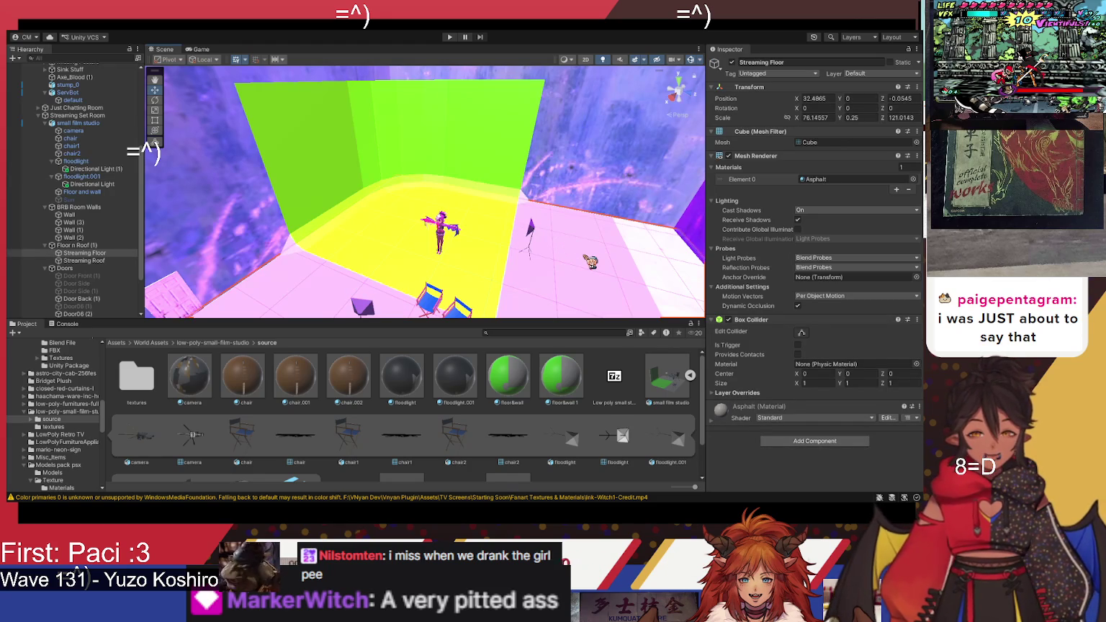
{"action": "left_click_drag", "start_coordinate": [590, 262], "coordinate": [503, 278]}
{"action": "left_click", "coordinate": [490, 254]}
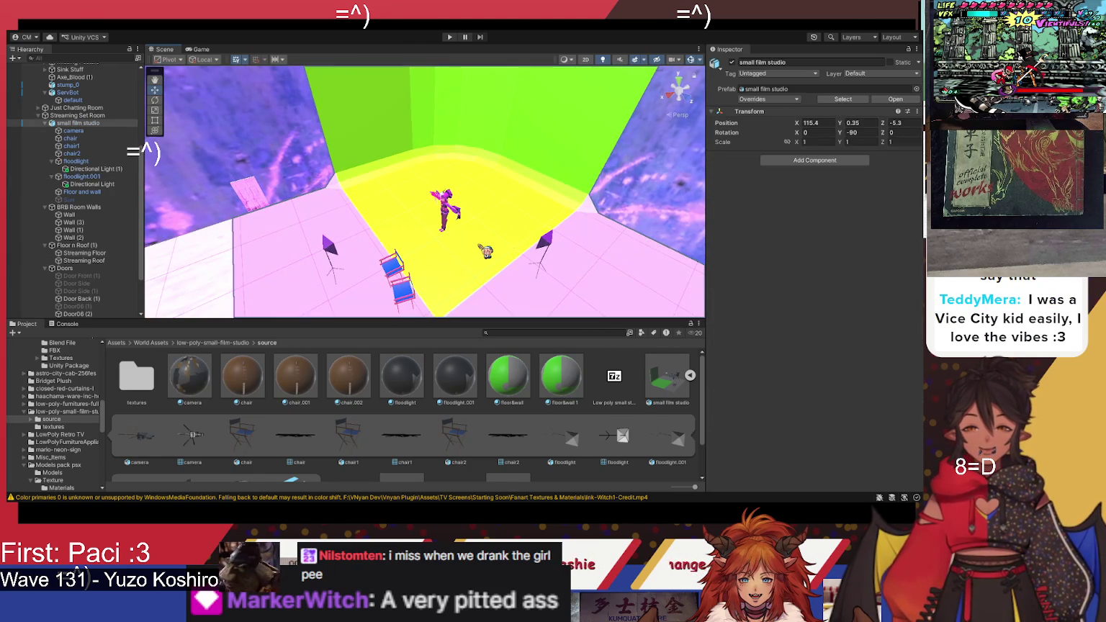
{"action": "left_click", "coordinate": [490, 275]}
{"action": "left_click", "coordinate": [548, 263]}
{"action": "left_click", "coordinate": [553, 251]}
{"action": "left_click", "coordinate": [553, 250]}
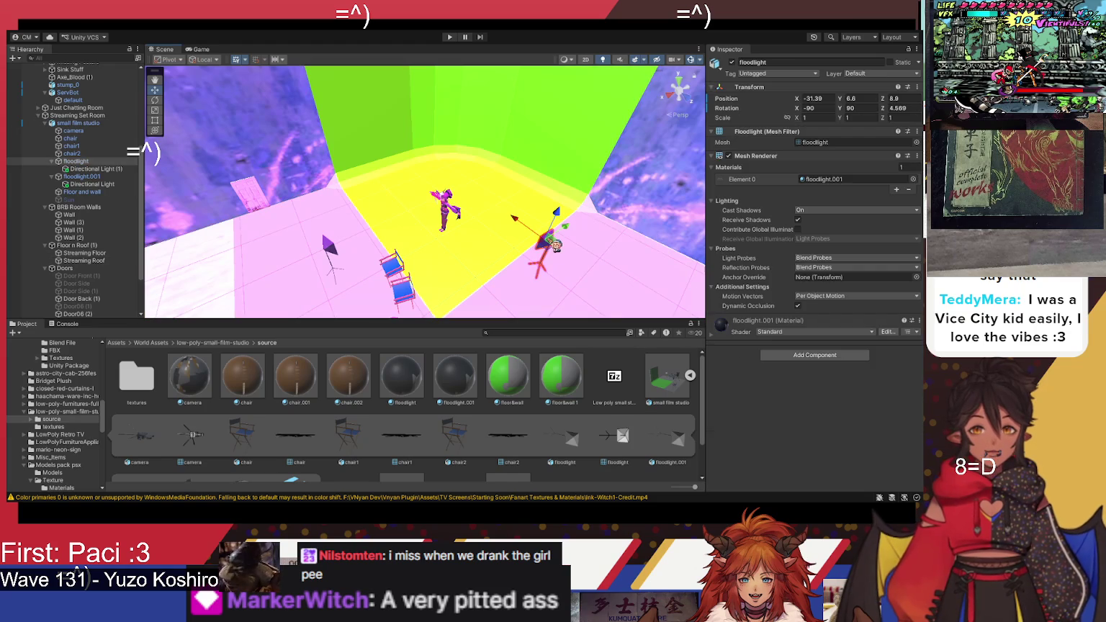
Step: Scale floodlight.001 to 1.5 on all axes, raised to Y 9.84 beside the green backdrop
{"action": "double_click", "coordinate": [812, 118]}
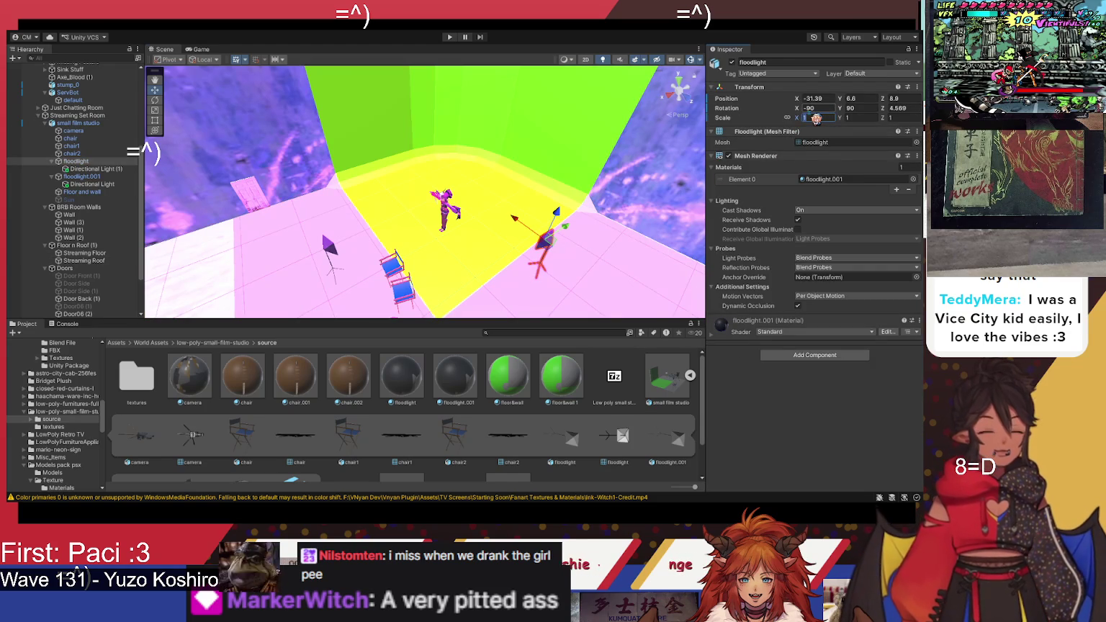
{"action": "type", "text": "2"}
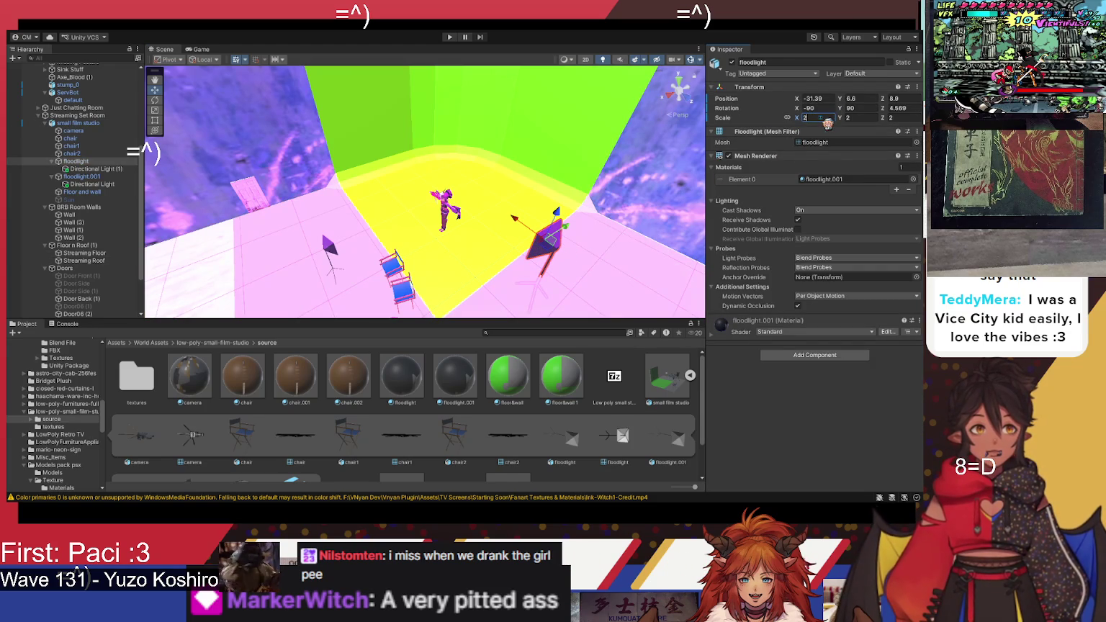
{"action": "type", "text": "1.5d"}
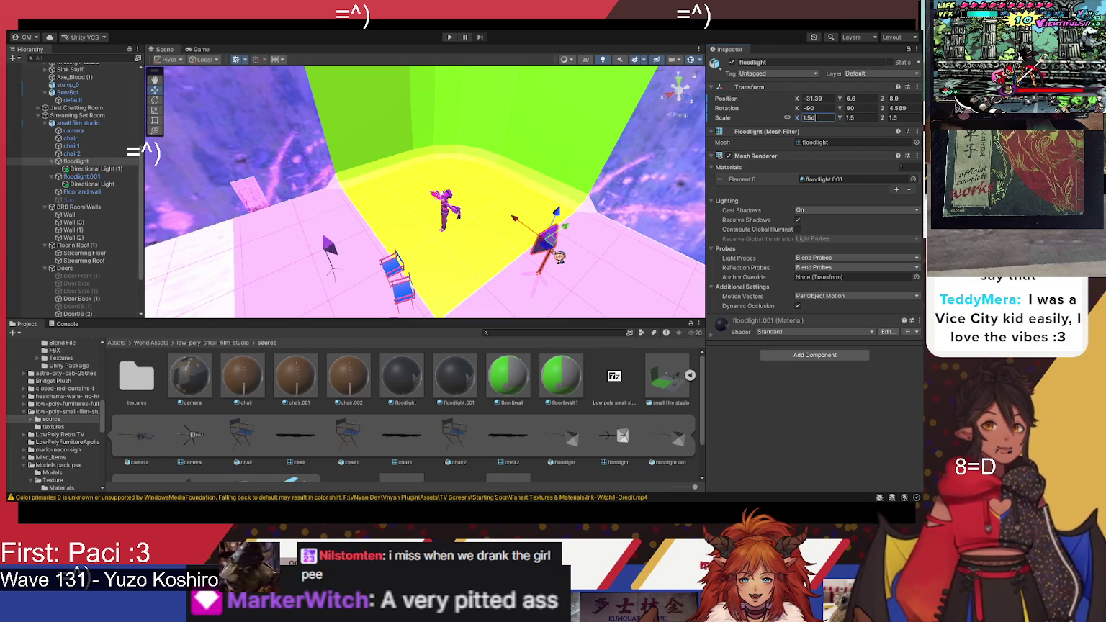
{"action": "mouse_move", "coordinate": [558, 256]}
{"action": "left_mouse_down"}
{"action": "mouse_move", "coordinate": [526, 256]}
{"action": "mouse_move", "coordinate": [538, 201]}
{"action": "mouse_move", "coordinate": [368, 206]}
{"action": "mouse_move", "coordinate": [406, 220]}
{"action": "left_mouse_up"}
{"action": "left_click", "coordinate": [406, 219]}
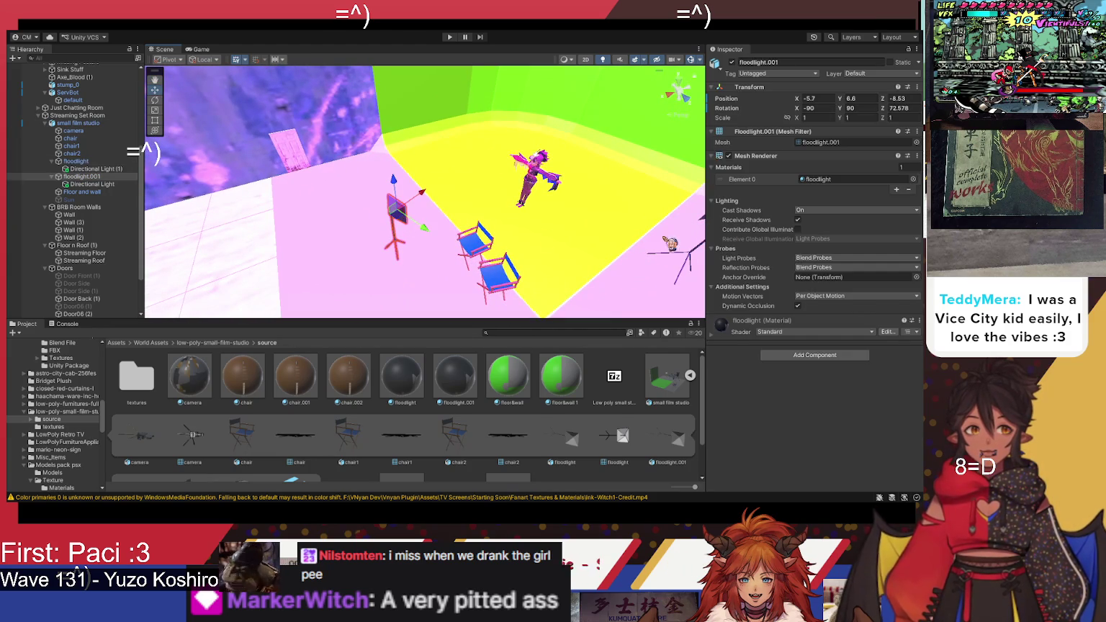
{"action": "left_click", "coordinate": [805, 118]}
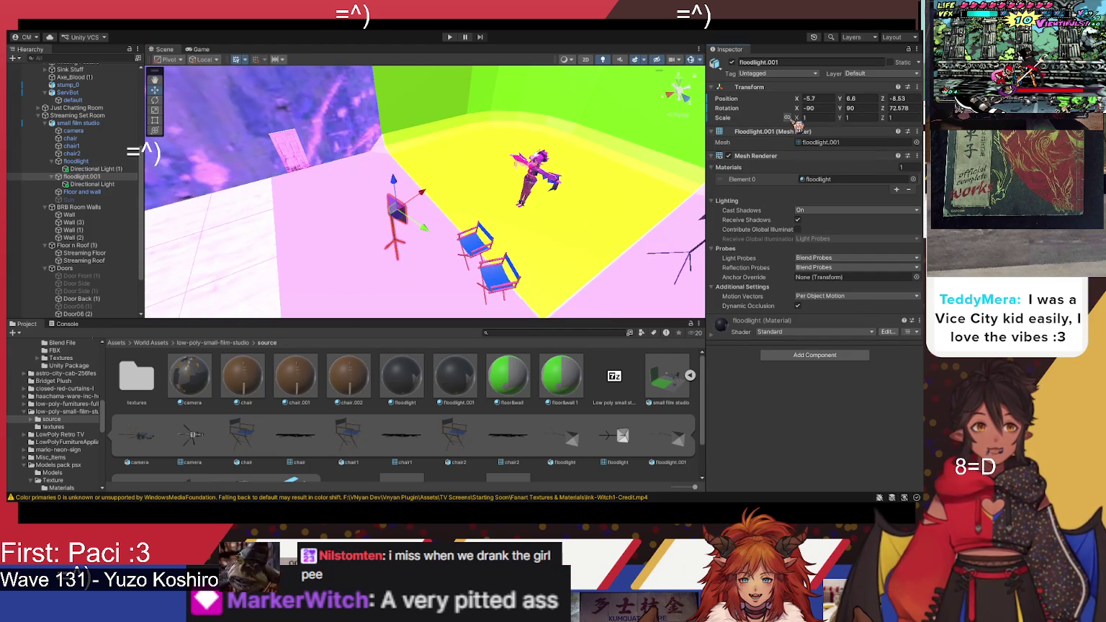
{"action": "type", "text": "1.5"}
{"action": "key", "text": "Return"}
{"action": "left_click_drag", "start_coordinate": [393, 180], "coordinate": [397, 163]}
{"action": "mouse_move", "coordinate": [472, 192]}
{"action": "left_mouse_down"}
{"action": "mouse_move", "coordinate": [588, 169]}
{"action": "mouse_move", "coordinate": [575, 195]}
{"action": "left_mouse_up"}
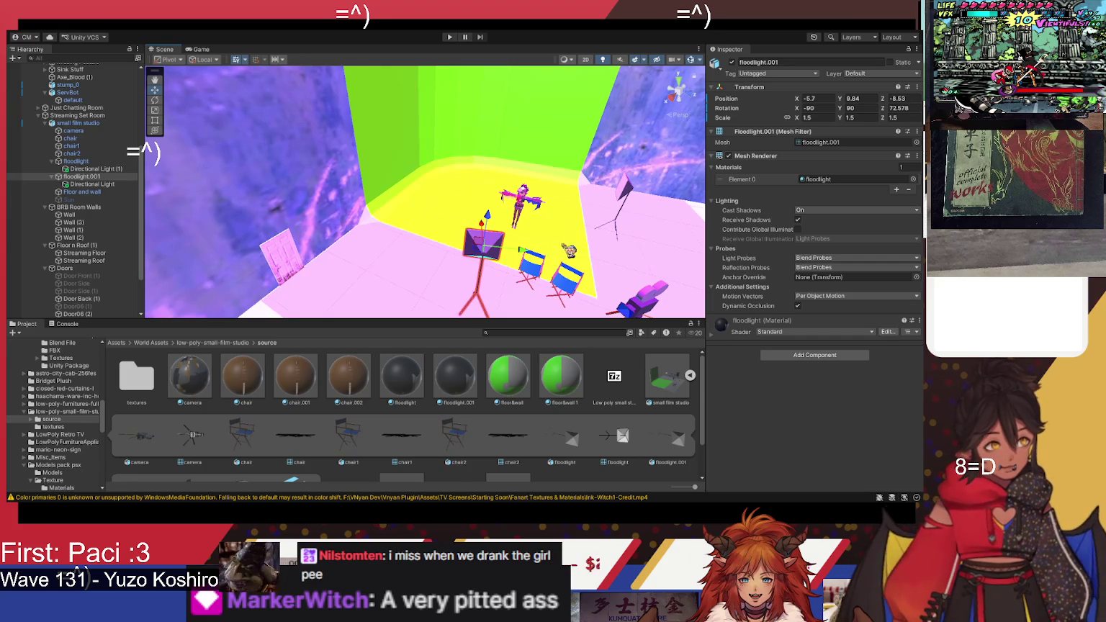
{"action": "left_click", "coordinate": [108, 169]}
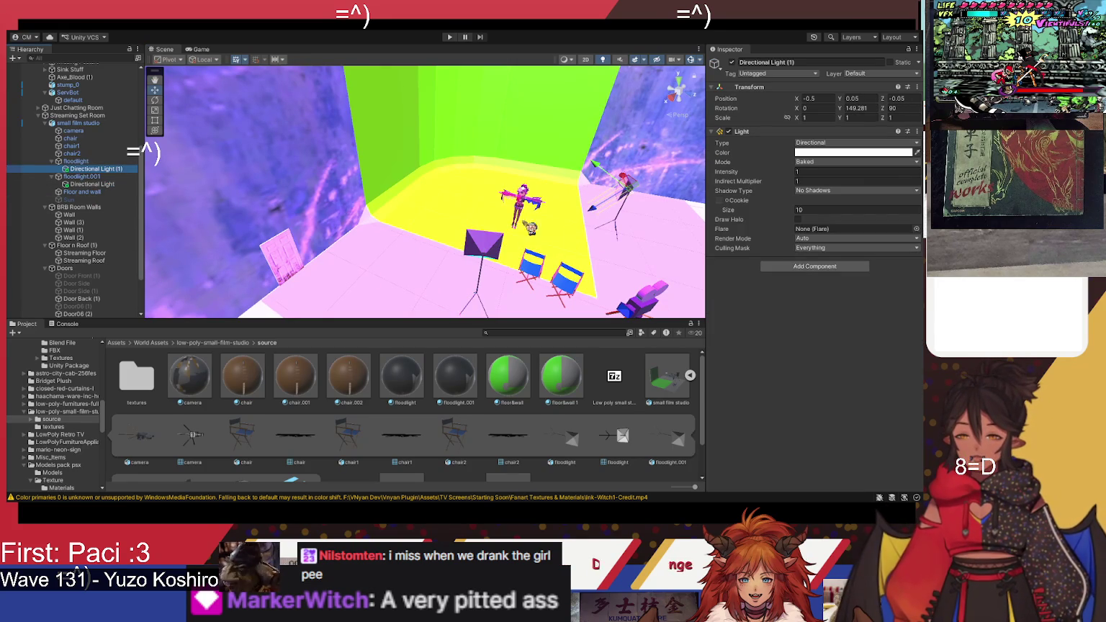
Step: Rotate floodlight.001's Directional Light to about -13.8, 129.5, 79.0 to re-aim its beam
{"action": "left_click_drag", "start_coordinate": [608, 174], "coordinate": [572, 146]}
{"action": "key", "text": "ctrl+z"}
{"action": "mouse_move", "coordinate": [533, 238]}
{"action": "left_mouse_down"}
{"action": "mouse_move", "coordinate": [517, 259]}
{"action": "mouse_move", "coordinate": [581, 247]}
{"action": "mouse_move", "coordinate": [345, 188]}
{"action": "left_mouse_up"}
{"action": "key", "text": "e"}
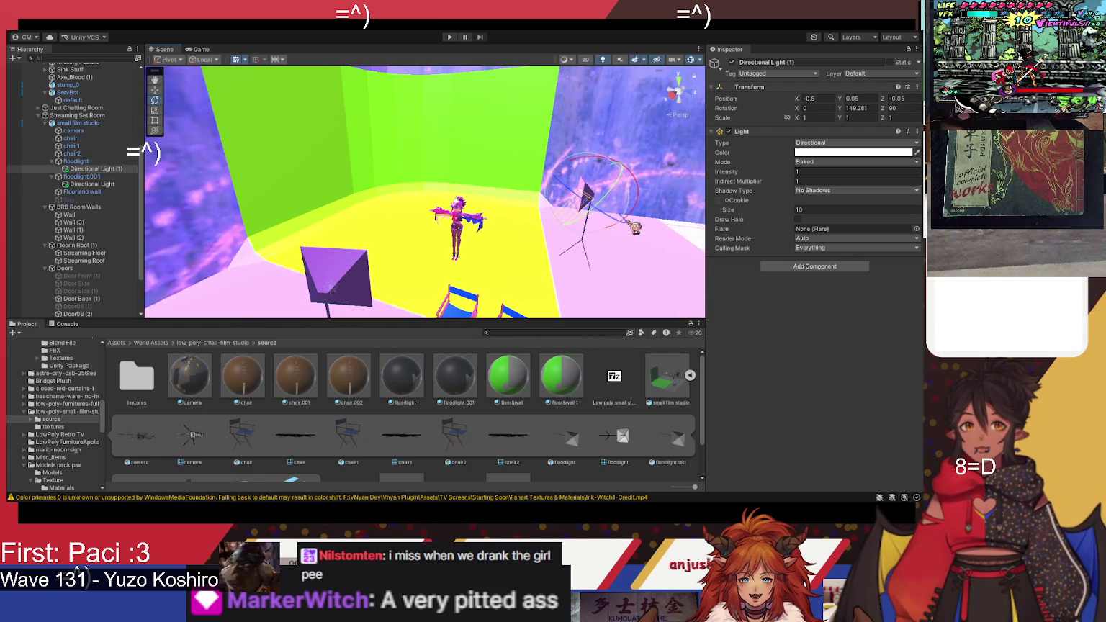
{"action": "mouse_move", "coordinate": [637, 198]}
{"action": "left_mouse_down"}
{"action": "mouse_move", "coordinate": [612, 261]}
{"action": "mouse_move", "coordinate": [620, 241]}
{"action": "mouse_move", "coordinate": [610, 252]}
{"action": "mouse_move", "coordinate": [421, 272]}
{"action": "mouse_move", "coordinate": [433, 243]}
{"action": "mouse_move", "coordinate": [288, 229]}
{"action": "left_mouse_up"}
{"action": "left_click", "coordinate": [427, 268]}
{"action": "left_click", "coordinate": [432, 258]}
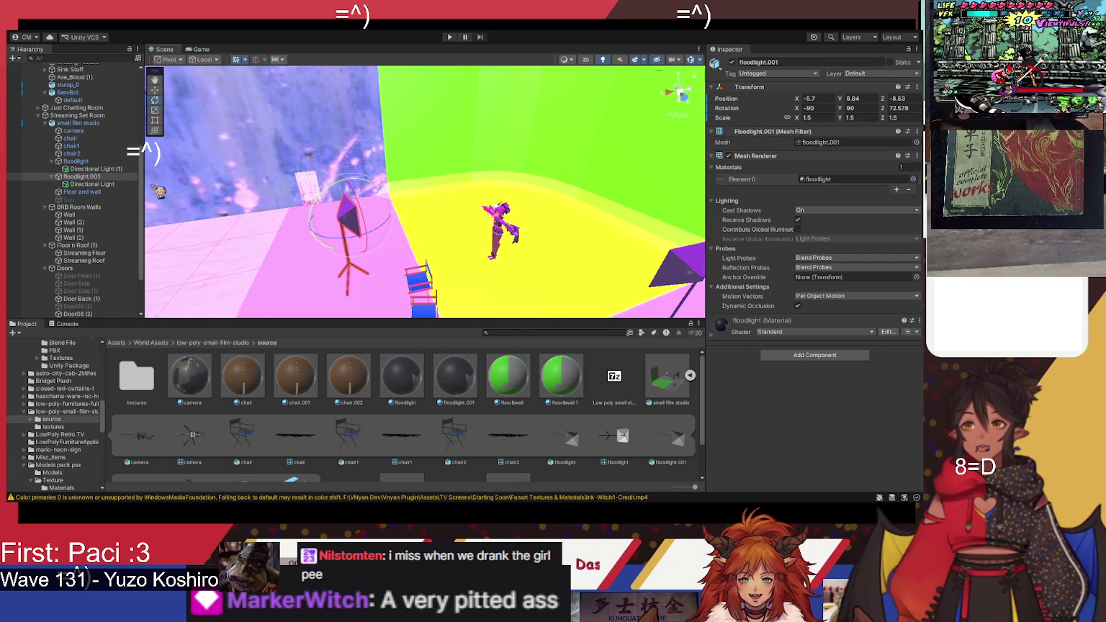
{"action": "left_click", "coordinate": [109, 170]}
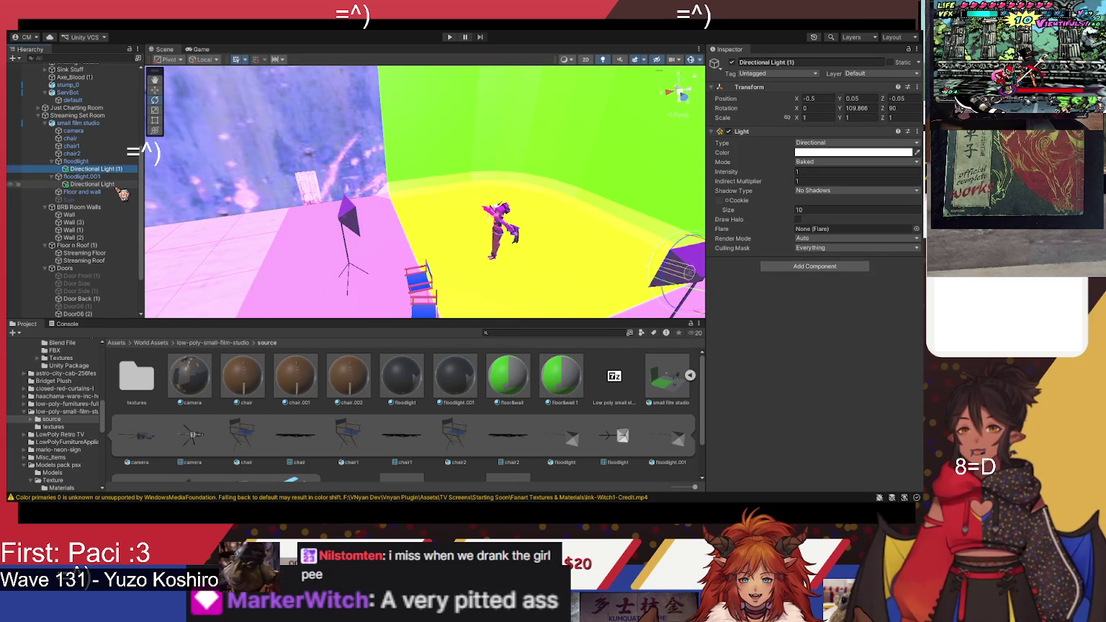
{"action": "left_click", "coordinate": [120, 185]}
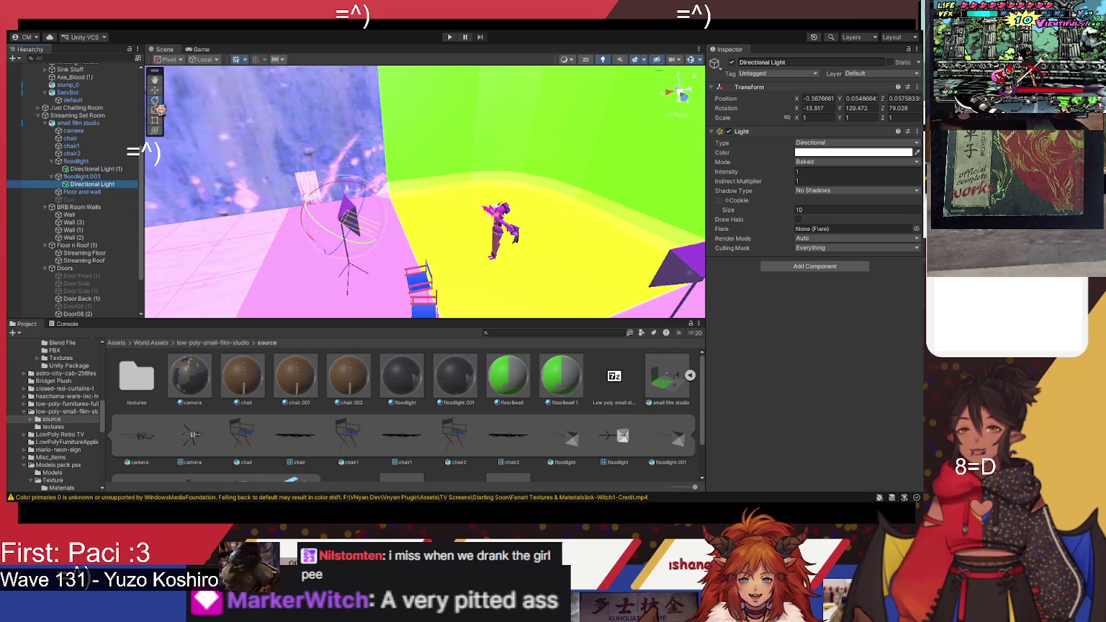
{"action": "mouse_move", "coordinate": [388, 212]}
{"action": "left_mouse_down"}
{"action": "mouse_move", "coordinate": [346, 193]}
{"action": "mouse_move", "coordinate": [306, 208]}
{"action": "mouse_move", "coordinate": [365, 196]}
{"action": "mouse_move", "coordinate": [349, 205]}
{"action": "left_mouse_up"}
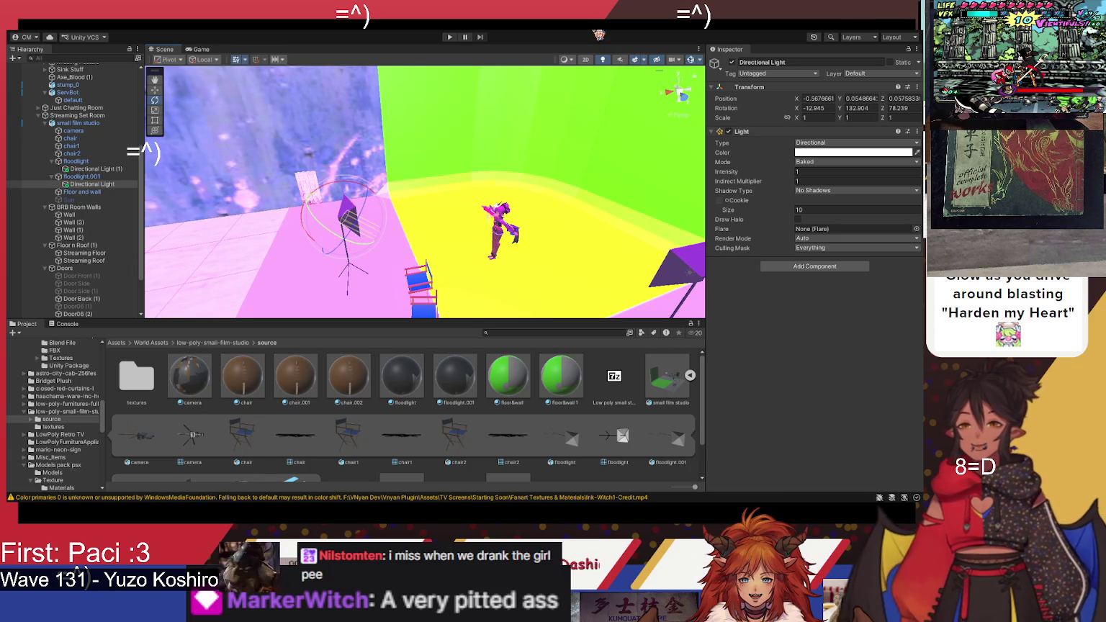
{"action": "left_click_drag", "start_coordinate": [259, 170], "coordinate": [461, 177]}
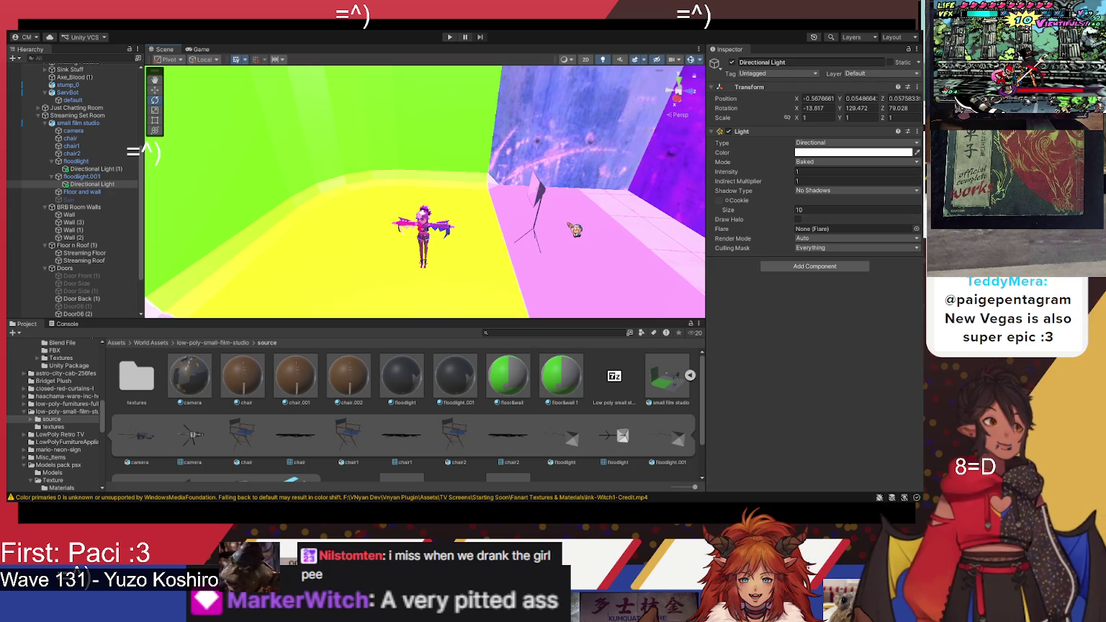
Step: Orbit down over the yellow set and select the DUSK avatar, which is at scale 10
{"action": "left_click_drag", "start_coordinate": [569, 231], "coordinate": [475, 299]}
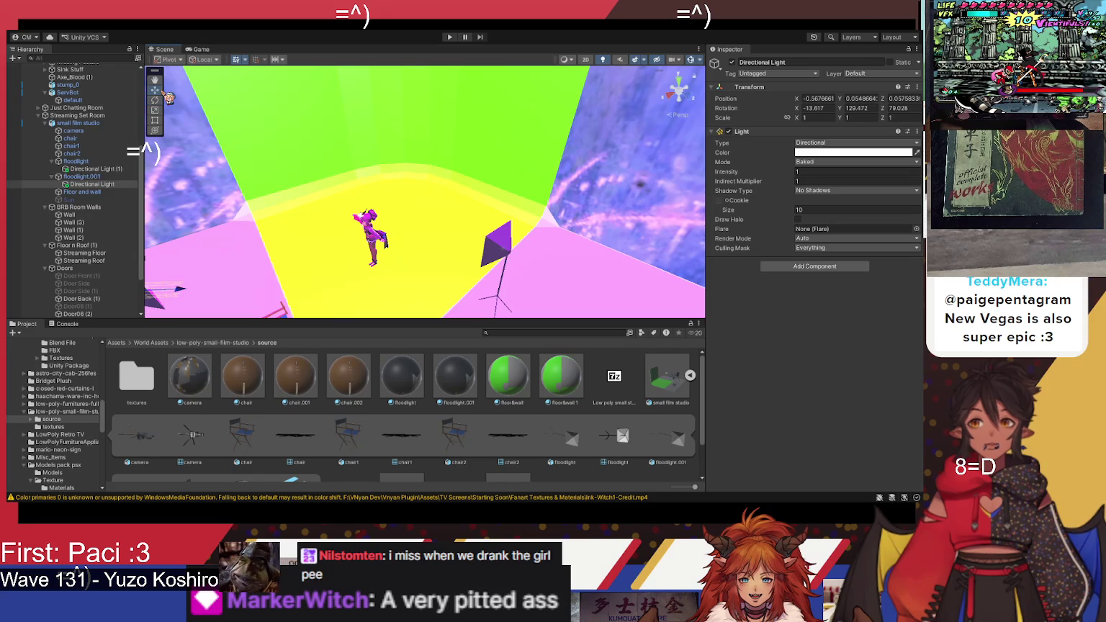
{"action": "left_click_drag", "start_coordinate": [173, 108], "coordinate": [294, 250]}
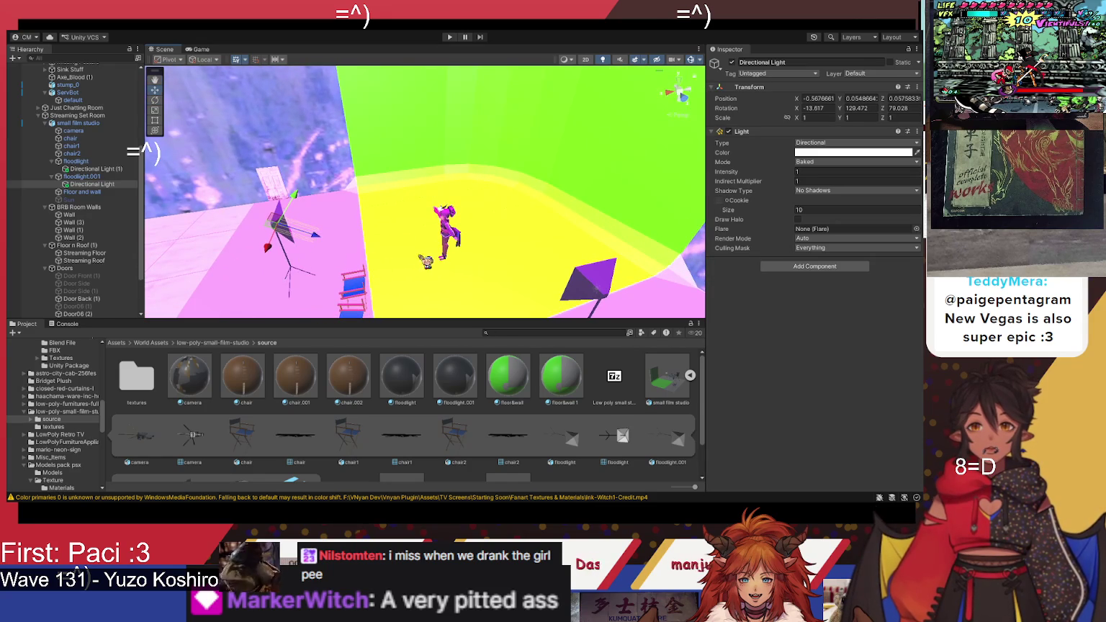
{"action": "left_click", "coordinate": [454, 243]}
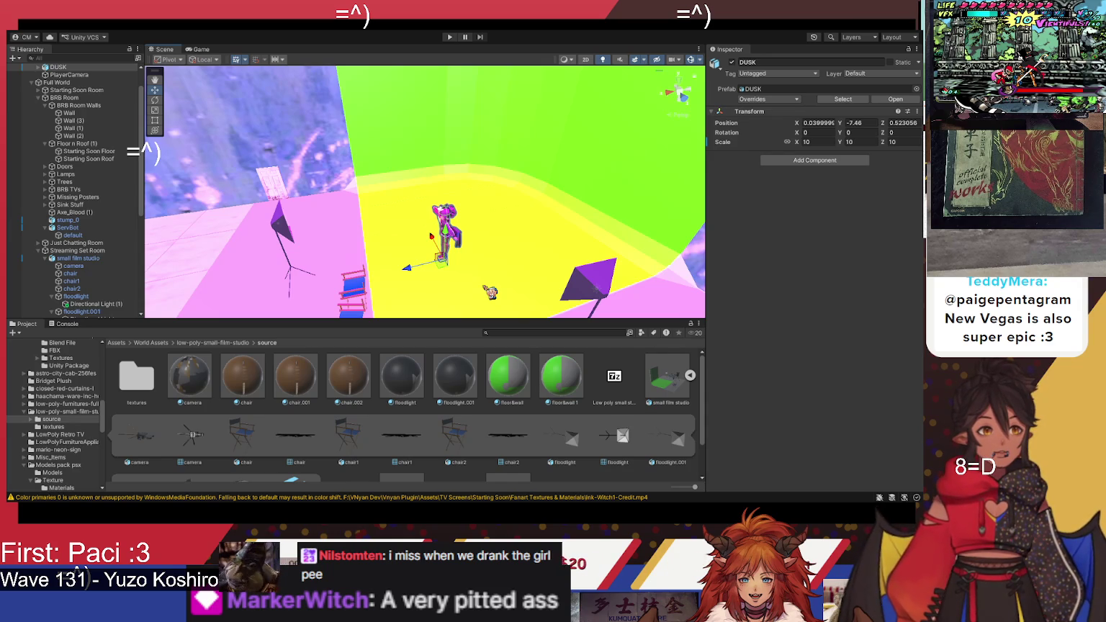
Step: Drag DUSK back to the middle of the yellow floor, about X 6.12, Z -10.53
{"action": "key", "text": "q"}
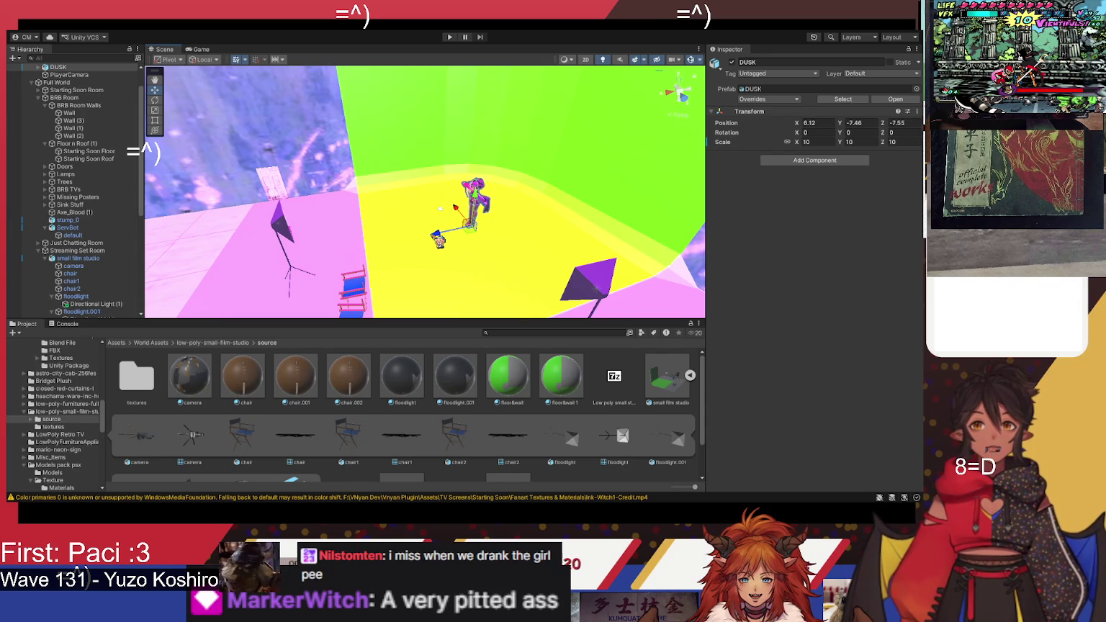
{"action": "left_click_drag", "start_coordinate": [497, 225], "coordinate": [521, 230]}
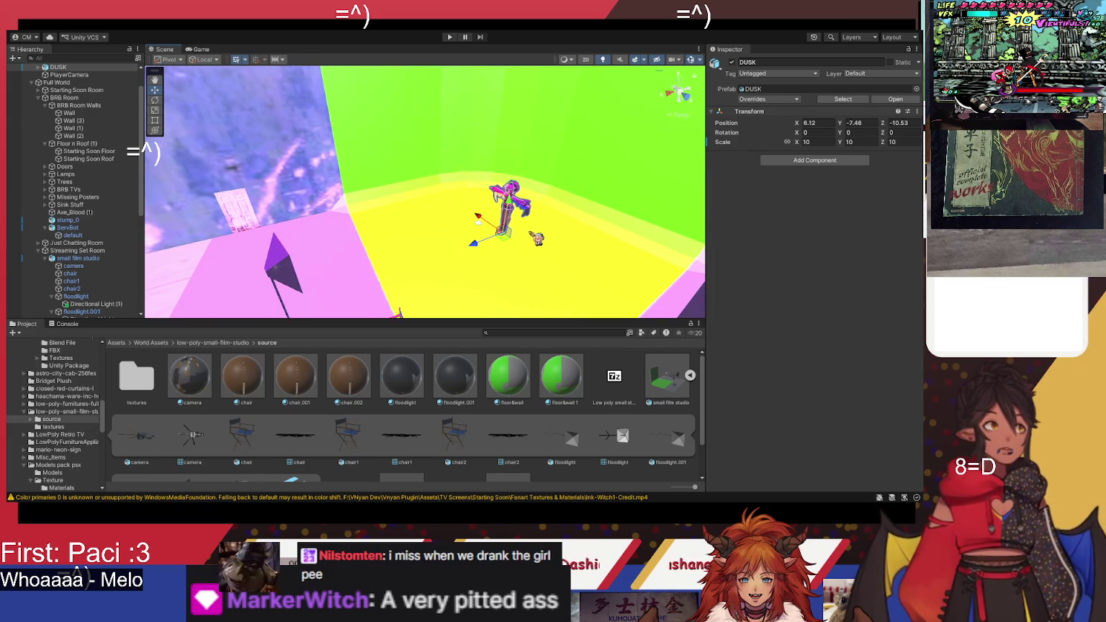
{"action": "mouse_move", "coordinate": [544, 240]}
{"action": "left_mouse_down"}
{"action": "mouse_move", "coordinate": [584, 249]}
{"action": "mouse_move", "coordinate": [595, 264]}
{"action": "mouse_move", "coordinate": [494, 162]}
{"action": "mouse_move", "coordinate": [511, 193]}
{"action": "mouse_move", "coordinate": [479, 202]}
{"action": "left_mouse_up"}
{"action": "scroll", "coordinate": [493, 163], "scroll_direction": "down", "scroll_amount": 5}
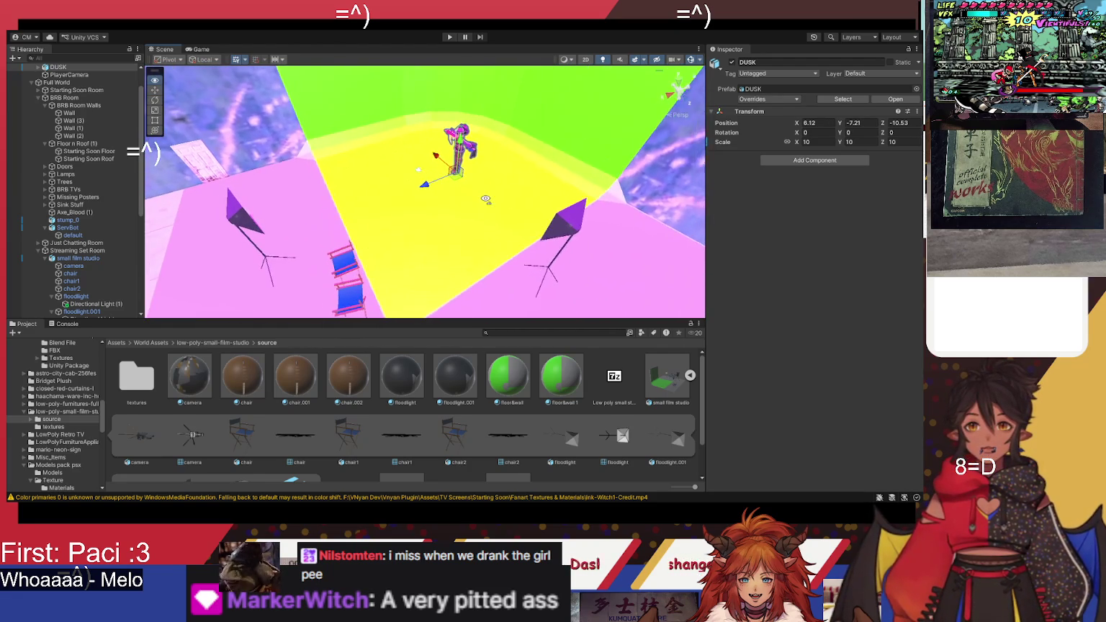
{"action": "left_click_drag", "start_coordinate": [486, 199], "coordinate": [494, 204]}
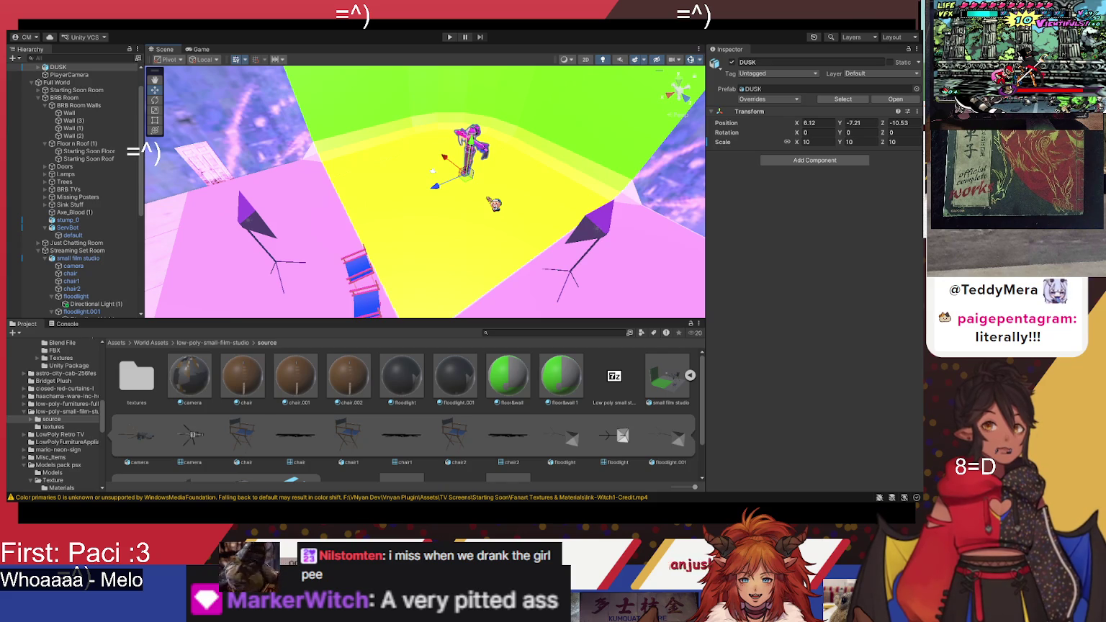
{"action": "mouse_move", "coordinate": [489, 202]}
{"action": "left_mouse_down"}
{"action": "mouse_move", "coordinate": [421, 174]}
{"action": "mouse_move", "coordinate": [311, 187]}
{"action": "left_mouse_up"}
Step: Orbit around the film set and select floodlight.001 at X -5.7, Y 9.84, Z -8.53
{"action": "mouse_move", "coordinate": [427, 231]}
{"action": "left_mouse_down"}
{"action": "mouse_move", "coordinate": [332, 229]}
{"action": "mouse_move", "coordinate": [482, 234]}
{"action": "mouse_move", "coordinate": [524, 272]}
{"action": "left_mouse_up"}
{"action": "left_click", "coordinate": [523, 279]}
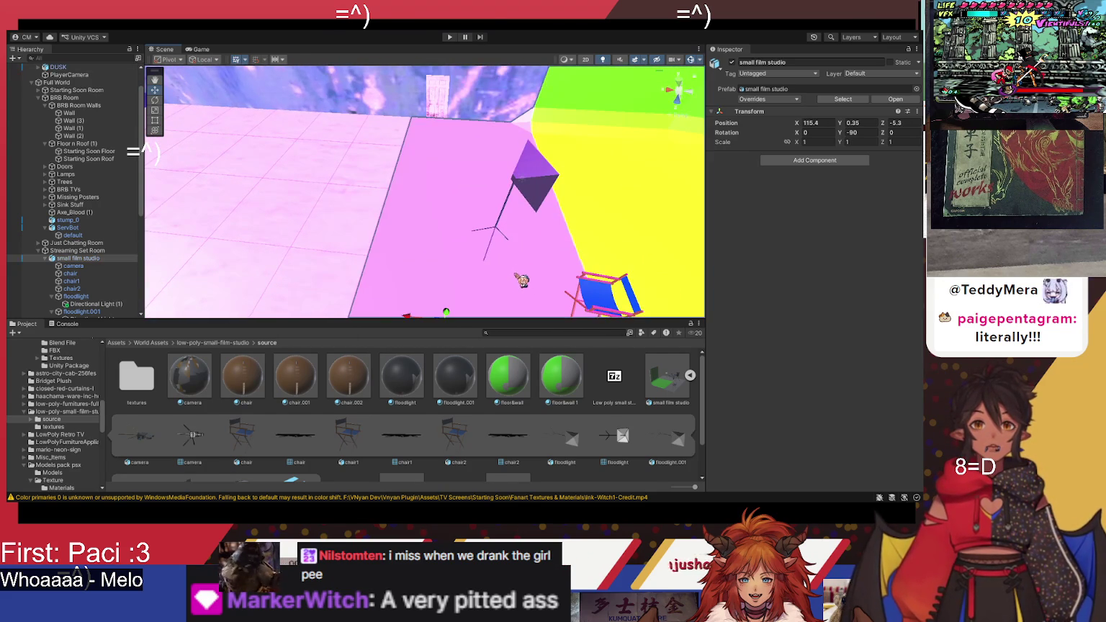
{"action": "mouse_move", "coordinate": [356, 242]}
{"action": "left_mouse_down"}
{"action": "mouse_move", "coordinate": [607, 257]}
{"action": "mouse_move", "coordinate": [538, 206]}
{"action": "mouse_move", "coordinate": [568, 196]}
{"action": "left_mouse_up"}
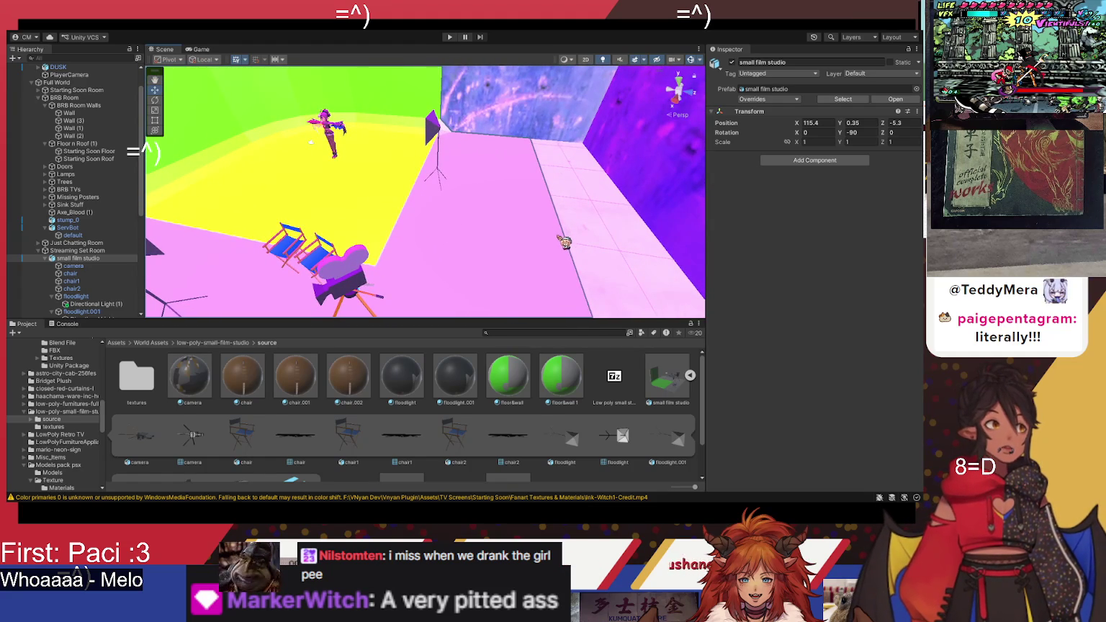
{"action": "left_click_drag", "start_coordinate": [593, 258], "coordinate": [440, 257]}
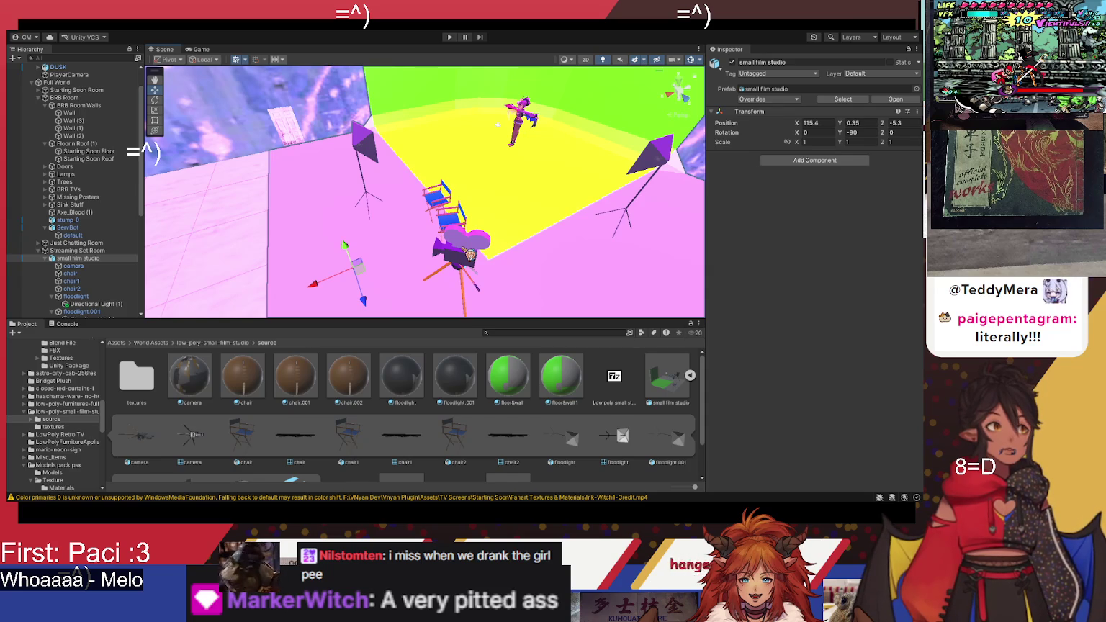
{"action": "left_click_drag", "start_coordinate": [471, 322], "coordinate": [277, 250]}
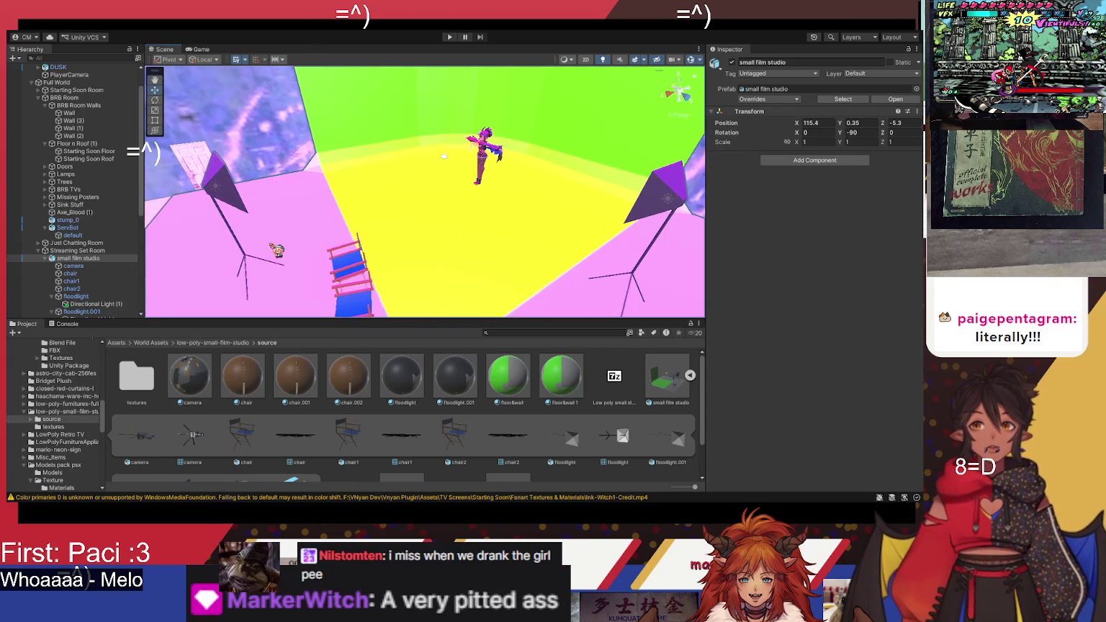
{"action": "left_click", "coordinate": [244, 250]}
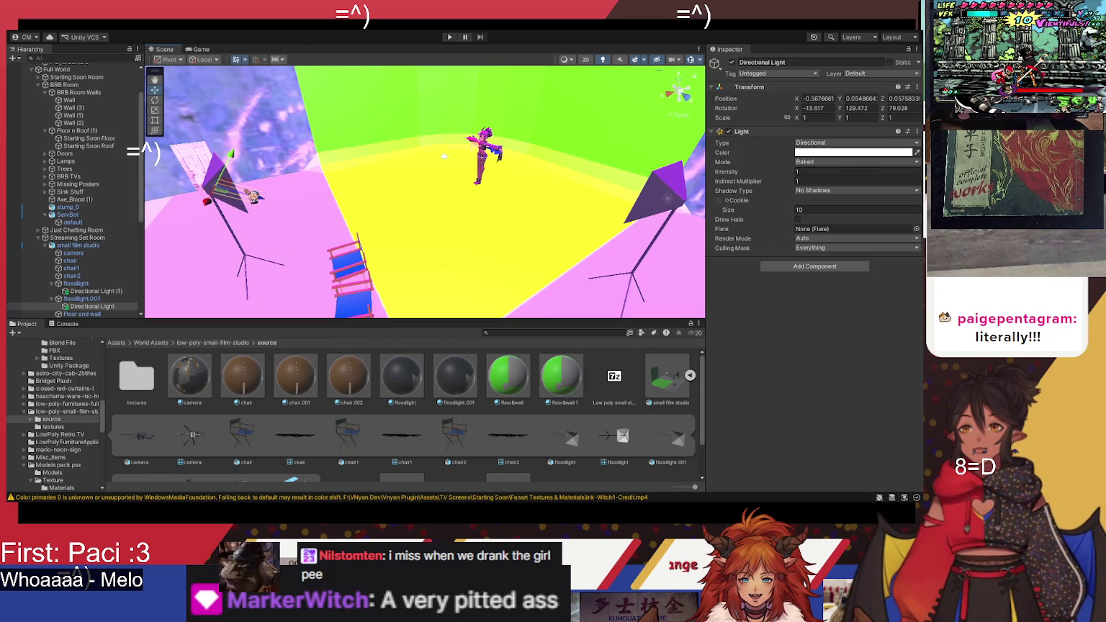
{"action": "left_click", "coordinate": [81, 298]}
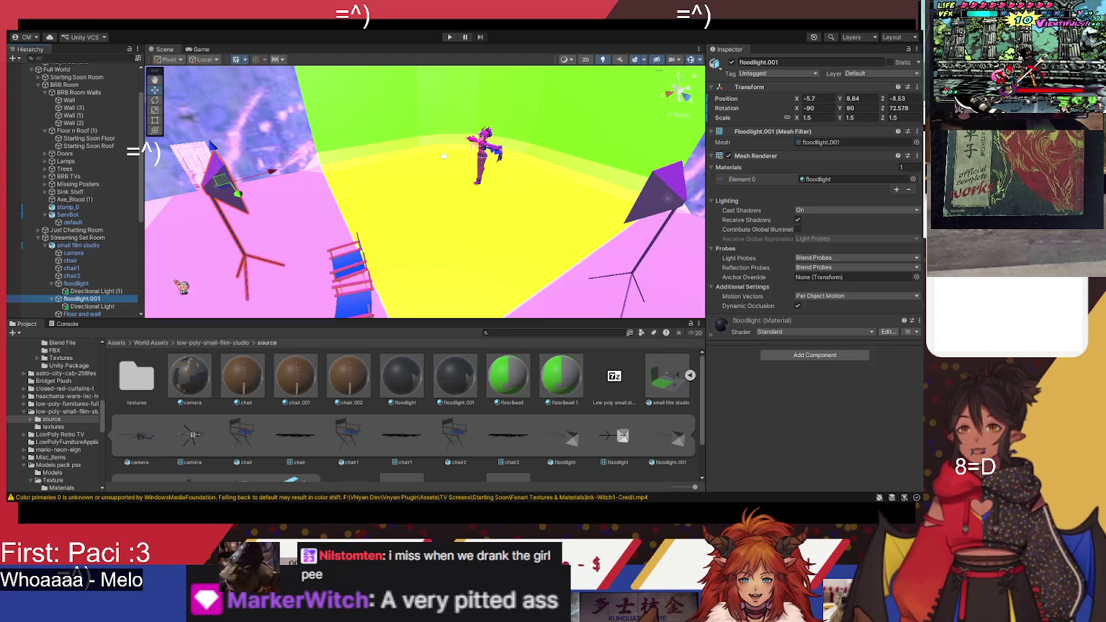
Step: Move floodlight.001 out to X -7.2, Z -9 and run a quick play test
{"action": "left_click_drag", "start_coordinate": [275, 178], "coordinate": [298, 180]}
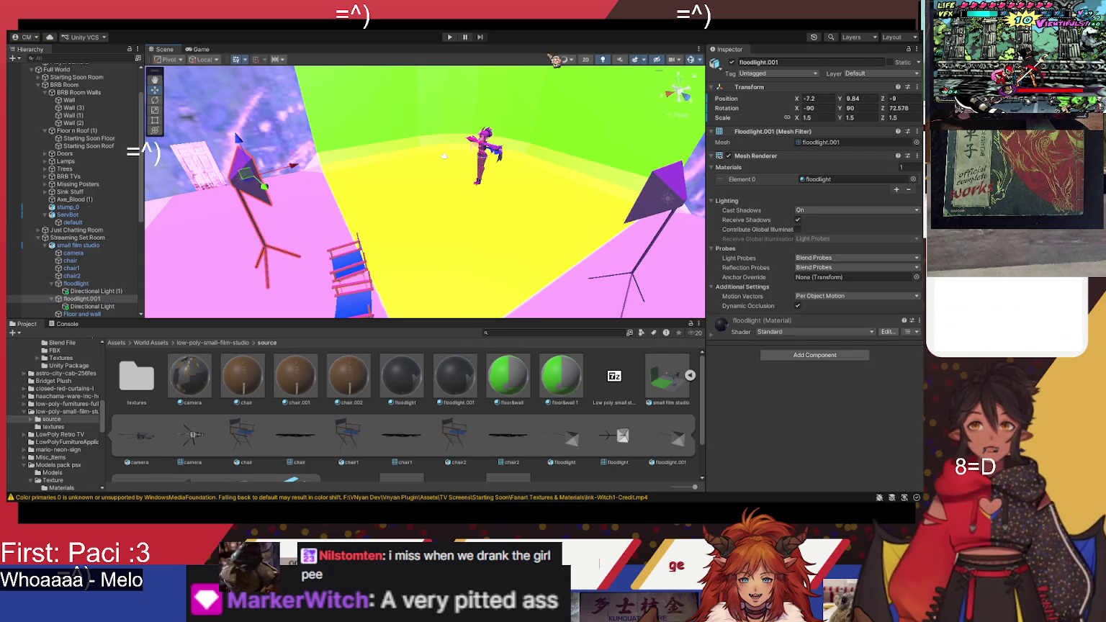
{"action": "left_click", "coordinate": [452, 37]}
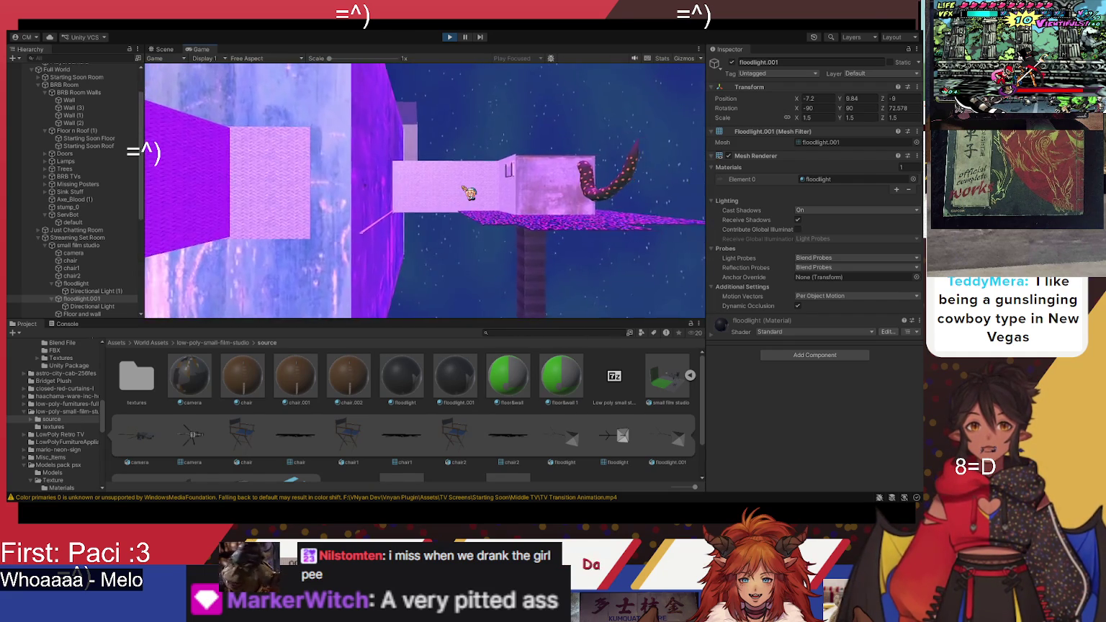
{"action": "left_click", "coordinate": [451, 38]}
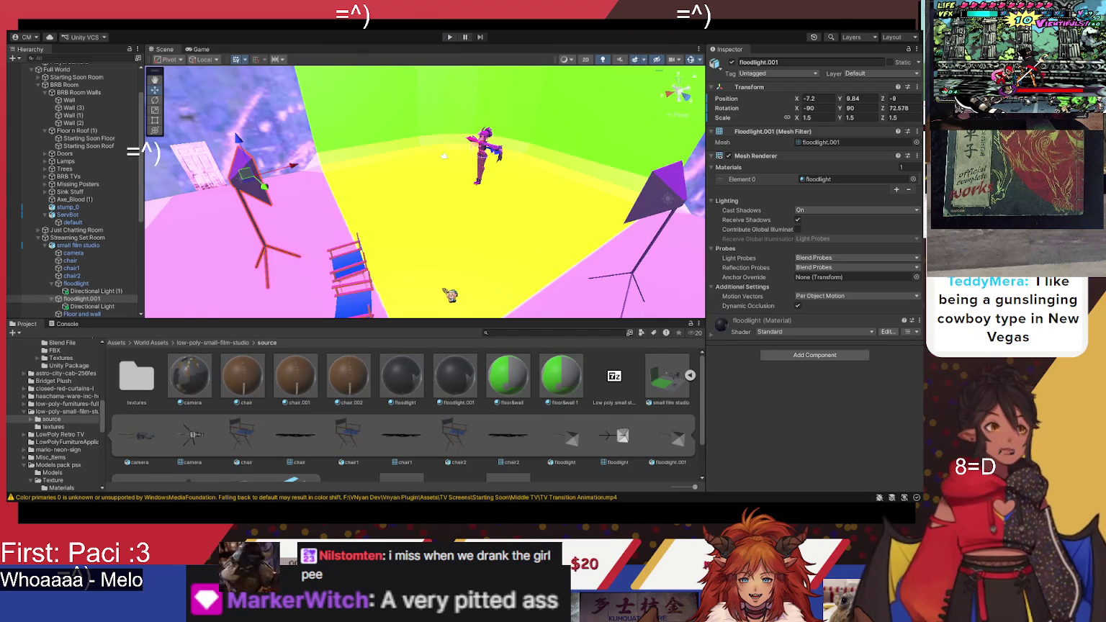
{"action": "mouse_move", "coordinate": [458, 284]}
{"action": "left_mouse_down"}
{"action": "mouse_move", "coordinate": [465, 154]}
{"action": "mouse_move", "coordinate": [463, 296]}
{"action": "left_mouse_up"}
{"action": "left_click", "coordinate": [525, 286]}
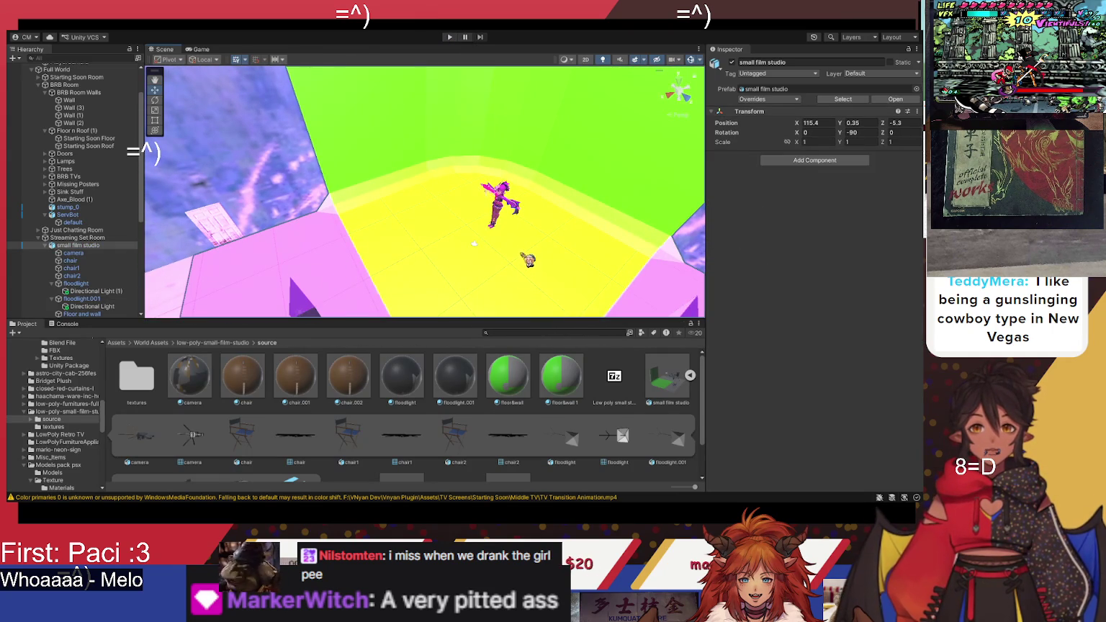
Step: Lower the Floor and wall piece to Y -1.04 and zoom in on the green corner
{"action": "left_click", "coordinate": [474, 243]}
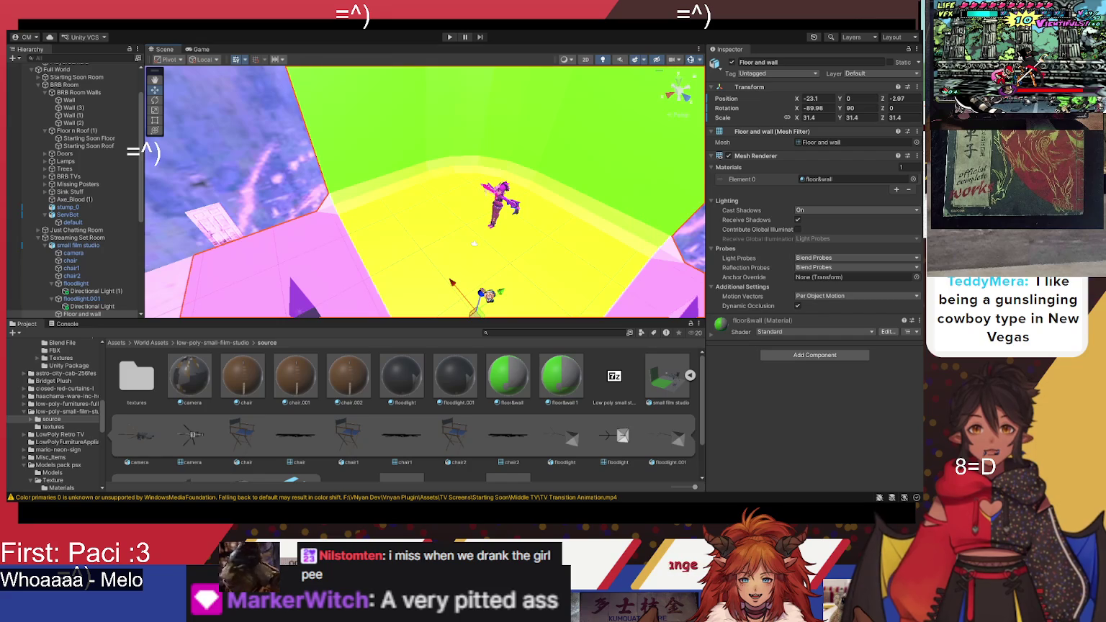
{"action": "left_click_drag", "start_coordinate": [483, 301], "coordinate": [479, 306]}
{"action": "left_click_drag", "start_coordinate": [509, 269], "coordinate": [565, 259]}
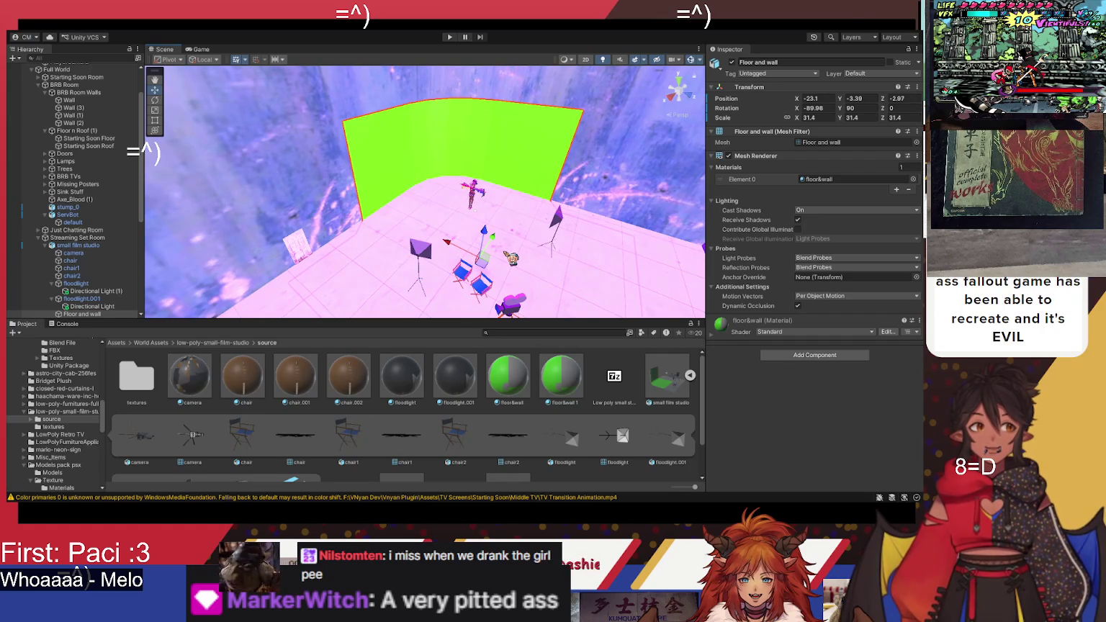
{"action": "mouse_move", "coordinate": [513, 225]}
{"action": "left_mouse_down"}
{"action": "mouse_move", "coordinate": [509, 201]}
{"action": "mouse_move", "coordinate": [505, 229]}
{"action": "mouse_move", "coordinate": [512, 190]}
{"action": "left_mouse_up"}
{"action": "left_click", "coordinate": [509, 193]}
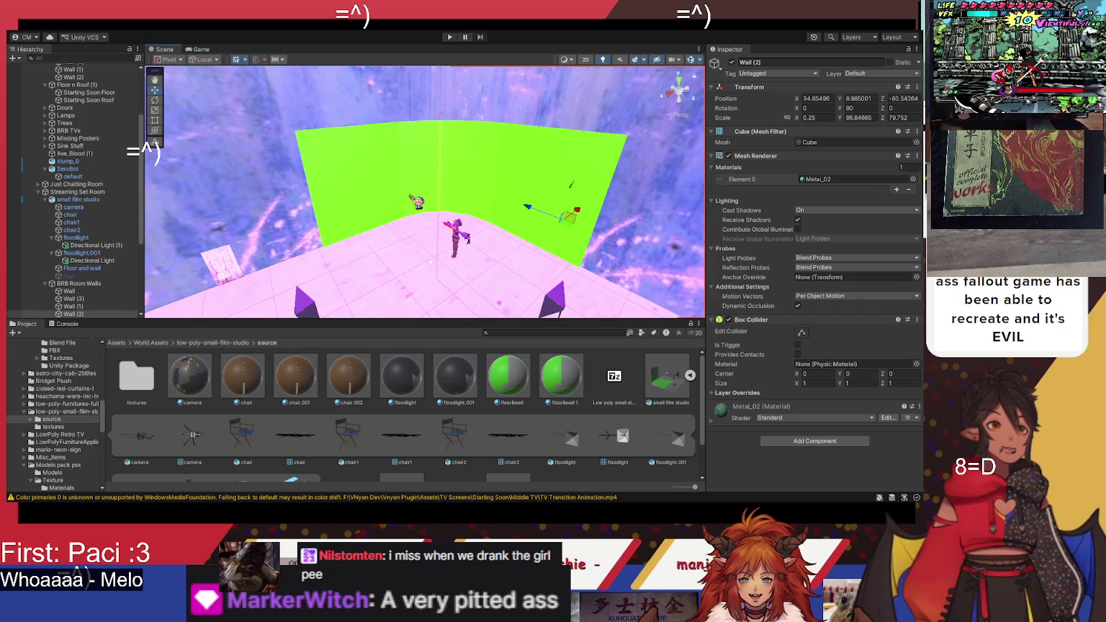
{"action": "mouse_move", "coordinate": [431, 261]}
{"action": "left_mouse_down"}
{"action": "mouse_move", "coordinate": [459, 197]}
{"action": "mouse_move", "coordinate": [478, 202]}
{"action": "mouse_move", "coordinate": [506, 255]}
{"action": "left_mouse_up"}
{"action": "left_click", "coordinate": [508, 255]}
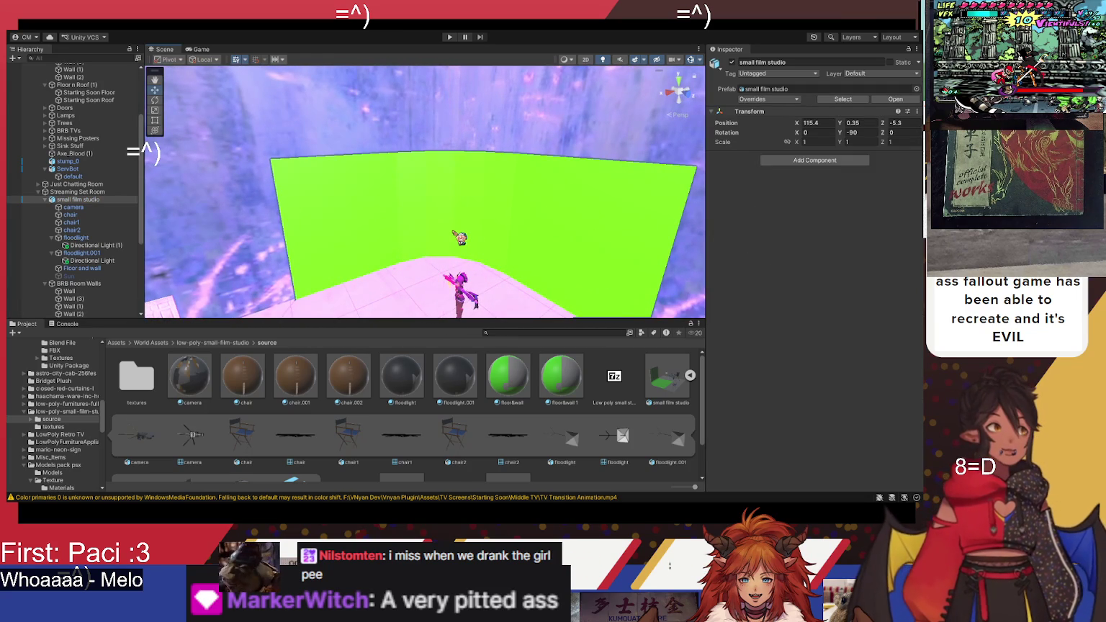
Step: Enlarge the green cyclorama Floor and wall to about 33.96 scale and look down over the props
{"action": "left_click", "coordinate": [458, 238]}
{"action": "left_click_drag", "start_coordinate": [396, 248], "coordinate": [432, 241]}
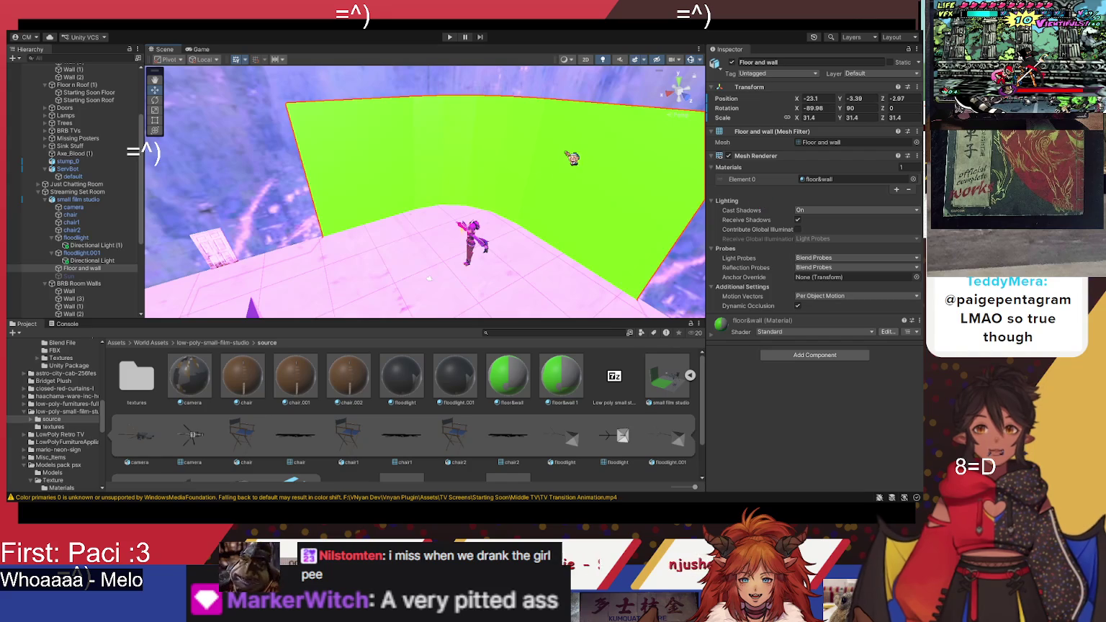
{"action": "scroll", "coordinate": [429, 278], "scroll_direction": "down", "scroll_amount": 3}
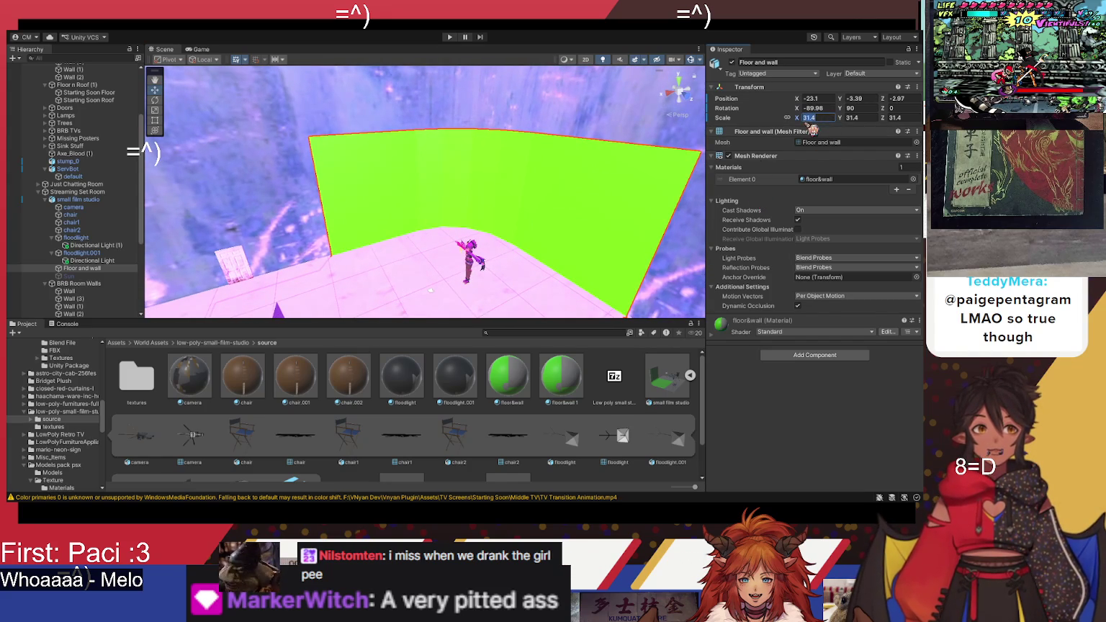
{"action": "left_click_drag", "start_coordinate": [795, 123], "coordinate": [841, 121]}
{"action": "left_click", "coordinate": [500, 212]}
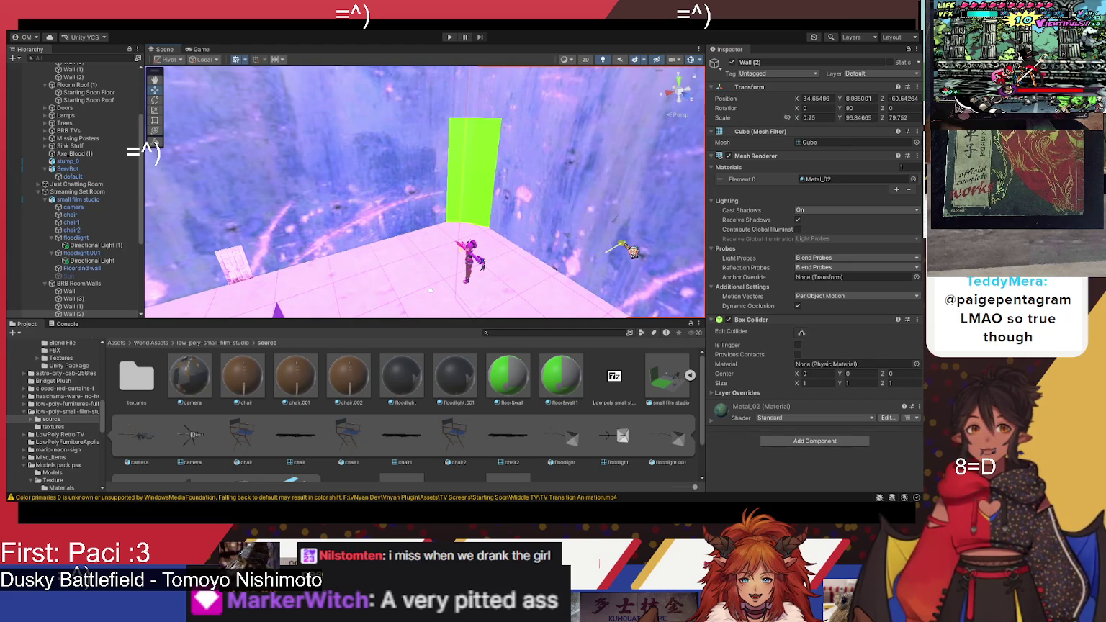
{"action": "left_click", "coordinate": [456, 190]}
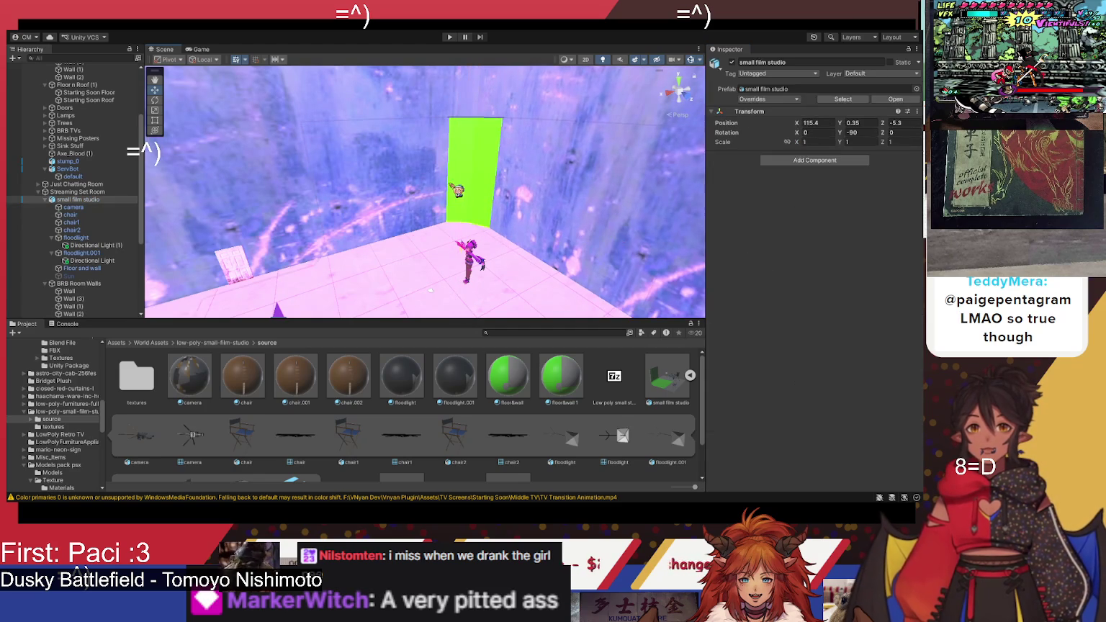
{"action": "left_click", "coordinate": [483, 187]}
{"action": "left_click", "coordinate": [489, 188]}
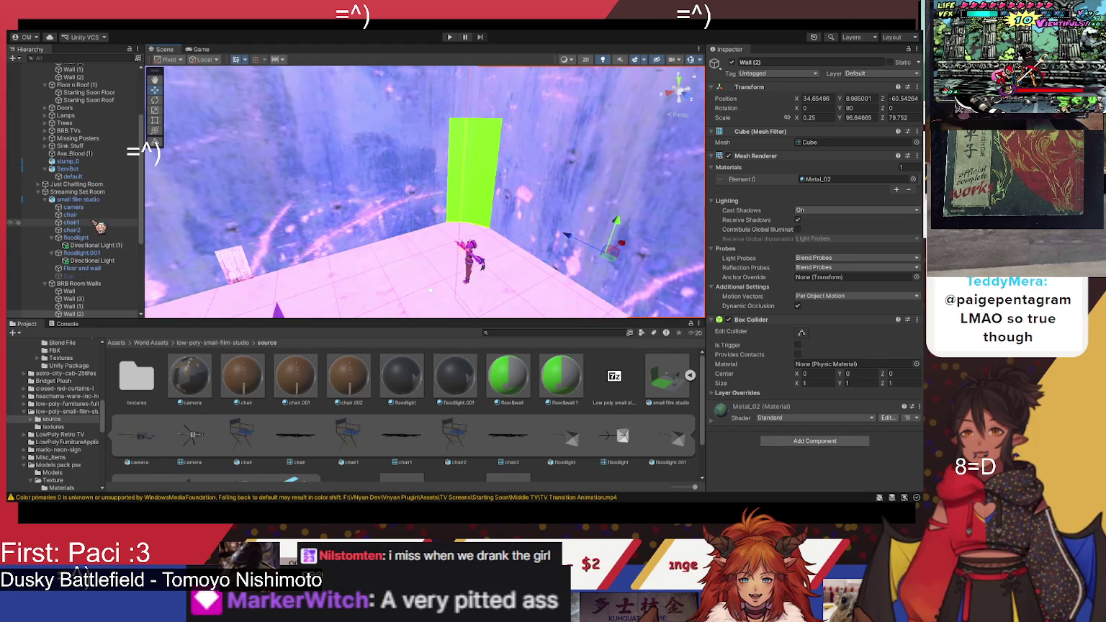
{"action": "left_click", "coordinate": [82, 268]}
{"action": "left_click_drag", "start_coordinate": [539, 210], "coordinate": [547, 259]}
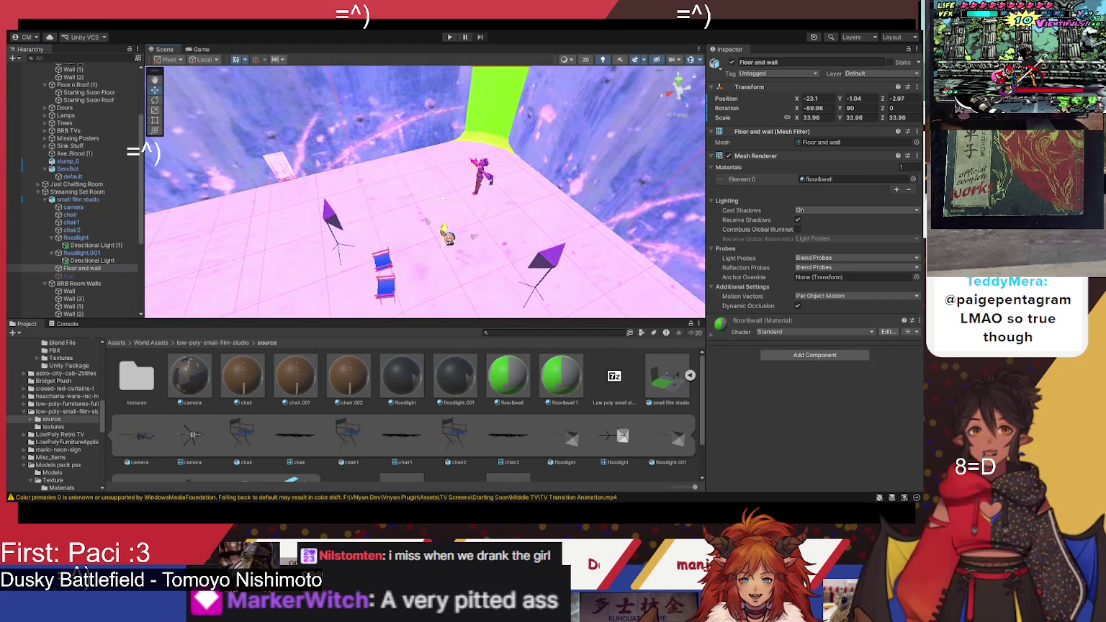
Step: Slide the green-screen Floor and wall along Z and lower it to X -21.14, Y -3.58, Z -0.7
{"action": "key", "text": "w"}
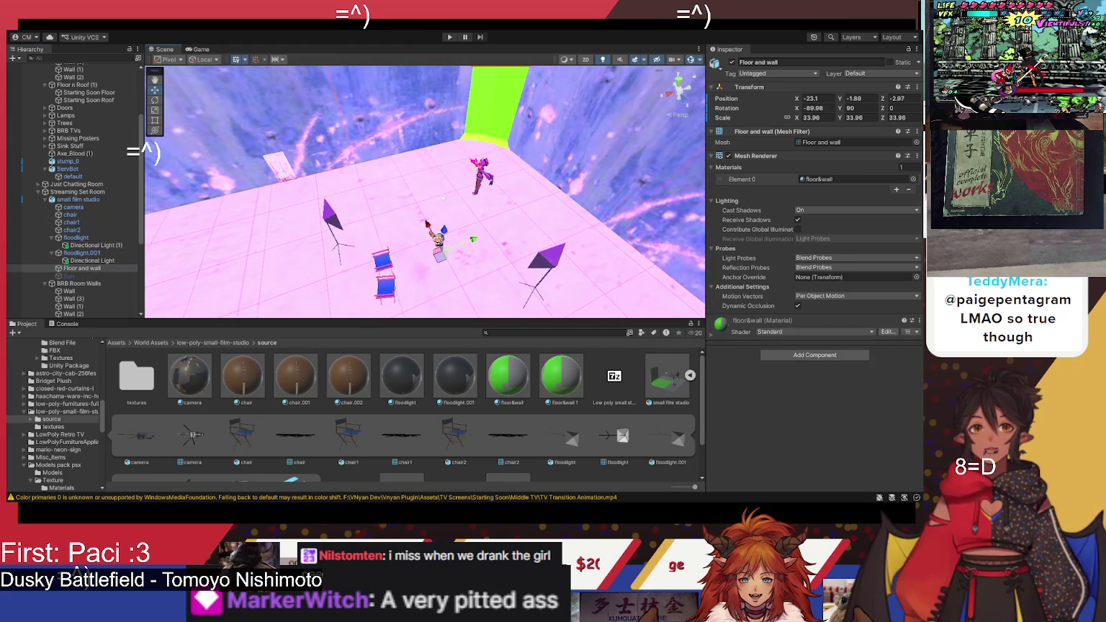
{"action": "mouse_move", "coordinate": [430, 225]}
{"action": "left_mouse_down"}
{"action": "mouse_move", "coordinate": [446, 245]}
{"action": "mouse_move", "coordinate": [484, 255]}
{"action": "mouse_move", "coordinate": [425, 240]}
{"action": "mouse_move", "coordinate": [479, 256]}
{"action": "left_mouse_up"}
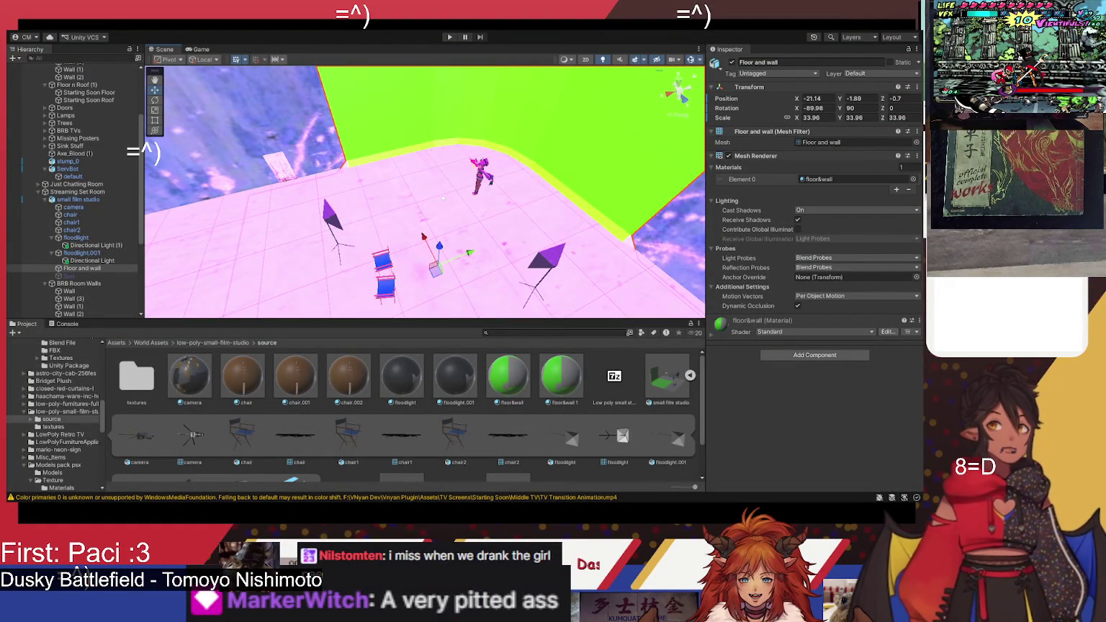
{"action": "mouse_move", "coordinate": [439, 248]}
{"action": "left_mouse_down"}
{"action": "mouse_move", "coordinate": [446, 260]}
{"action": "mouse_move", "coordinate": [437, 252]}
{"action": "mouse_move", "coordinate": [464, 117]}
{"action": "mouse_move", "coordinate": [522, 203]}
{"action": "mouse_move", "coordinate": [545, 210]}
{"action": "left_mouse_up"}
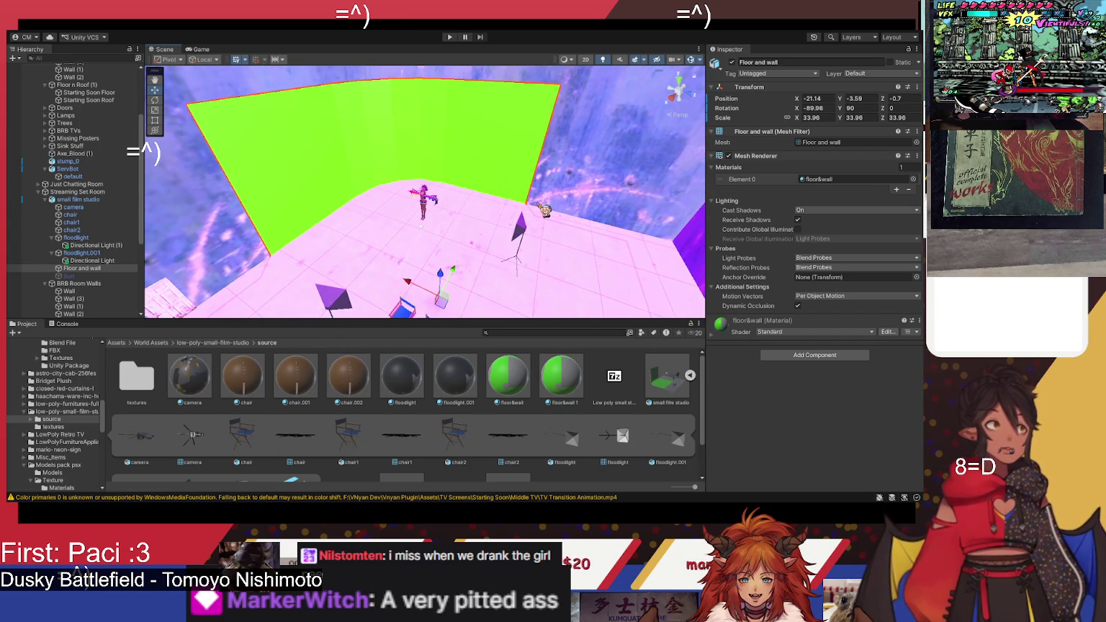
{"action": "mouse_move", "coordinate": [537, 218]}
{"action": "left_mouse_down"}
{"action": "mouse_move", "coordinate": [402, 238]}
{"action": "mouse_move", "coordinate": [390, 254]}
{"action": "left_mouse_up"}
{"action": "left_click", "coordinate": [389, 254]}
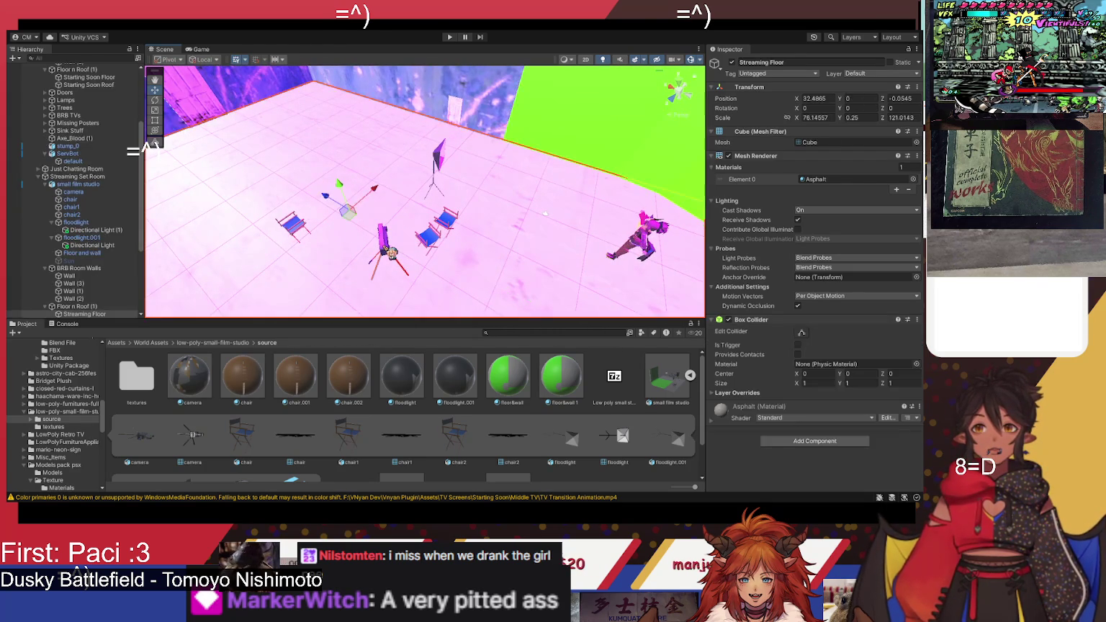
{"action": "left_click", "coordinate": [390, 254]}
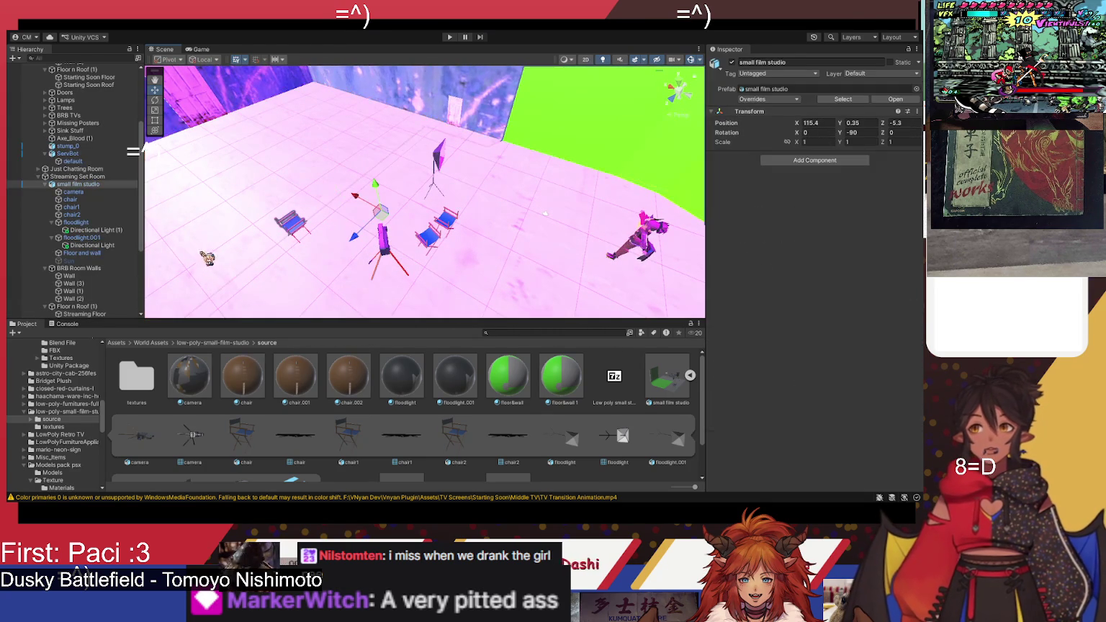
{"action": "left_click", "coordinate": [388, 248]}
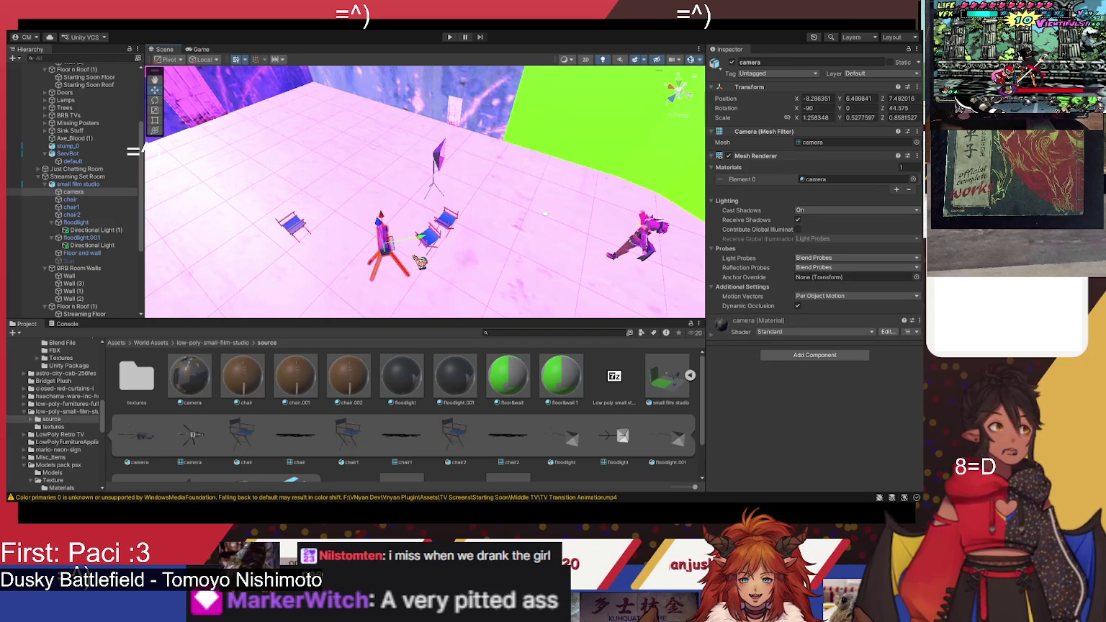
Step: Spin the camera prop to Z 134.3 and move it among the chairs to X -14.9, Z 6.89
{"action": "left_click_drag", "start_coordinate": [315, 212], "coordinate": [469, 235]}
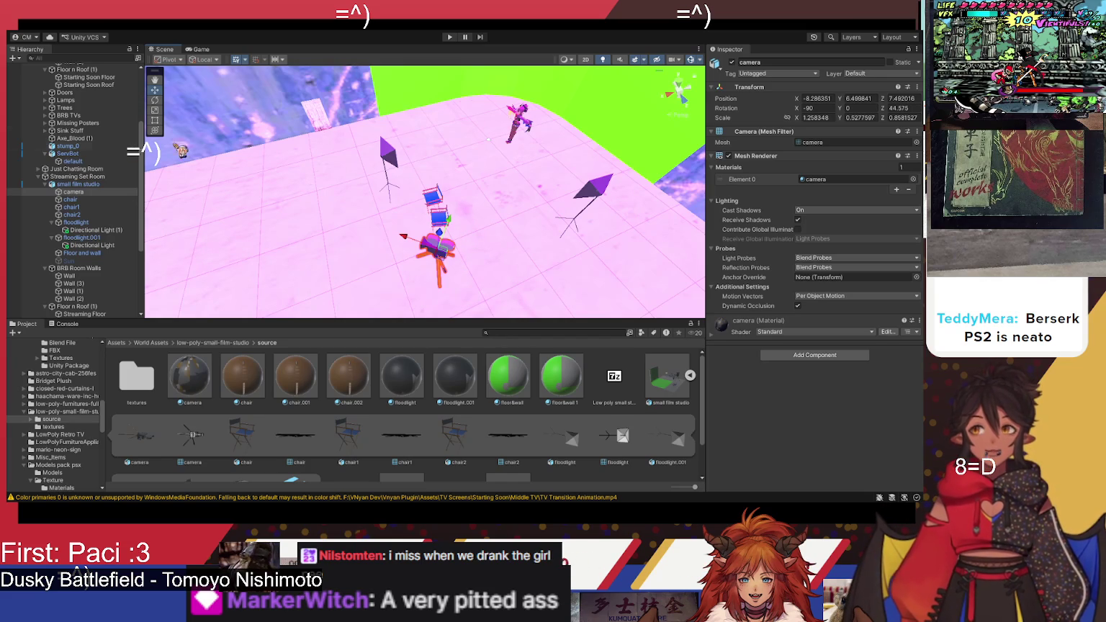
{"action": "left_click", "coordinate": [155, 100]}
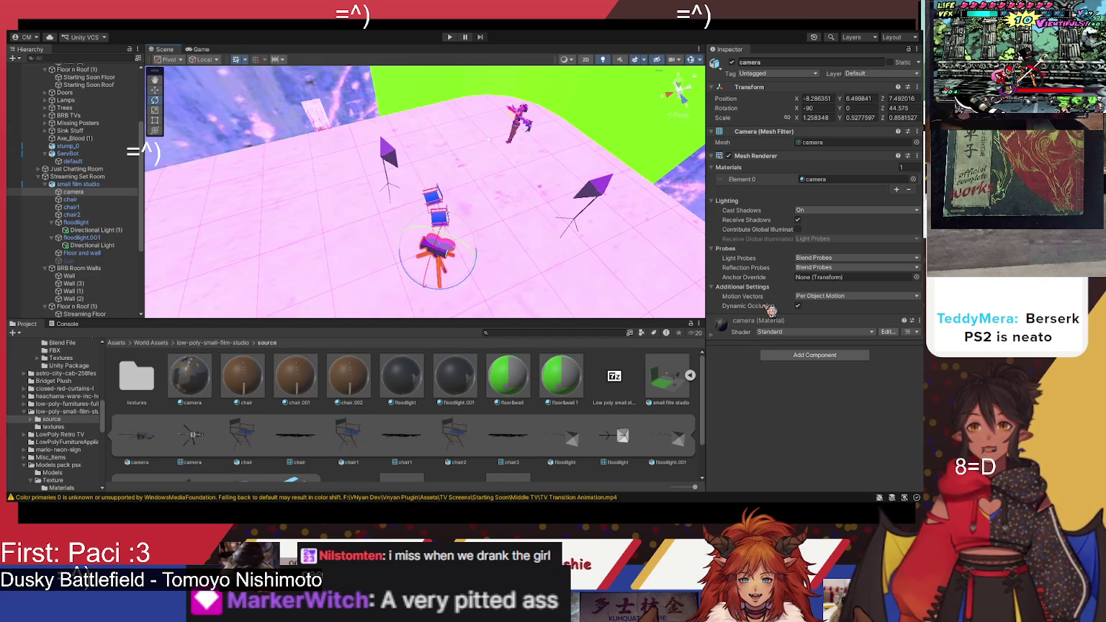
{"action": "mouse_move", "coordinate": [477, 280]}
{"action": "left_mouse_down"}
{"action": "mouse_move", "coordinate": [459, 299]}
{"action": "mouse_move", "coordinate": [360, 333]}
{"action": "mouse_move", "coordinate": [472, 281]}
{"action": "left_mouse_up"}
{"action": "left_click", "coordinate": [155, 90]}
{"action": "mouse_move", "coordinate": [485, 267]}
{"action": "left_mouse_down"}
{"action": "mouse_move", "coordinate": [517, 271]}
{"action": "mouse_move", "coordinate": [483, 229]}
{"action": "mouse_move", "coordinate": [495, 227]}
{"action": "left_mouse_up"}
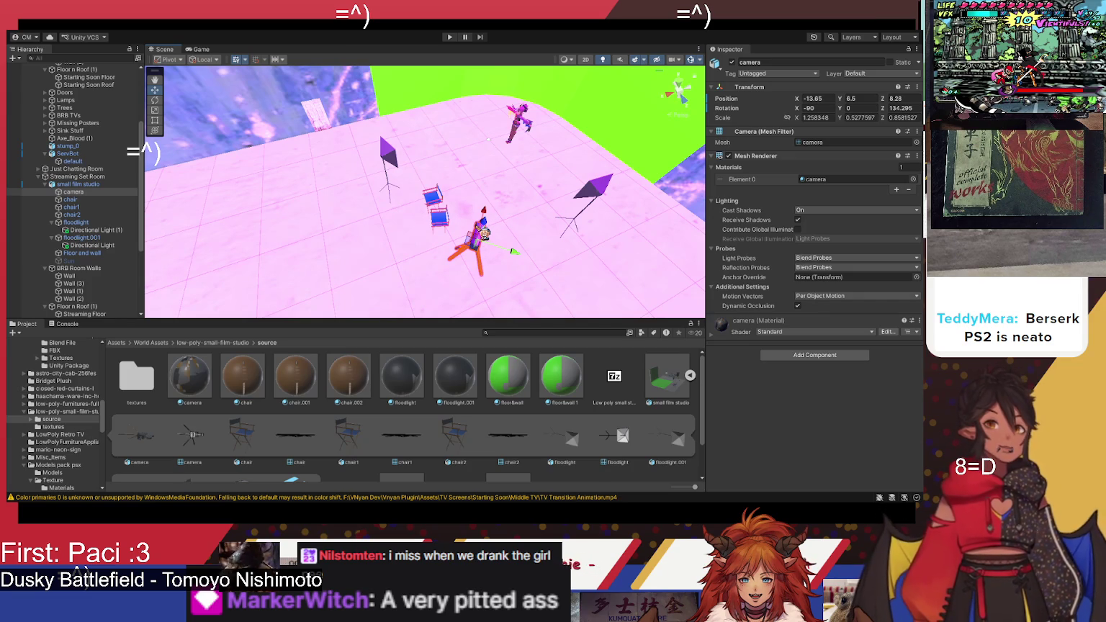
{"action": "left_click_drag", "start_coordinate": [496, 211], "coordinate": [496, 210]}
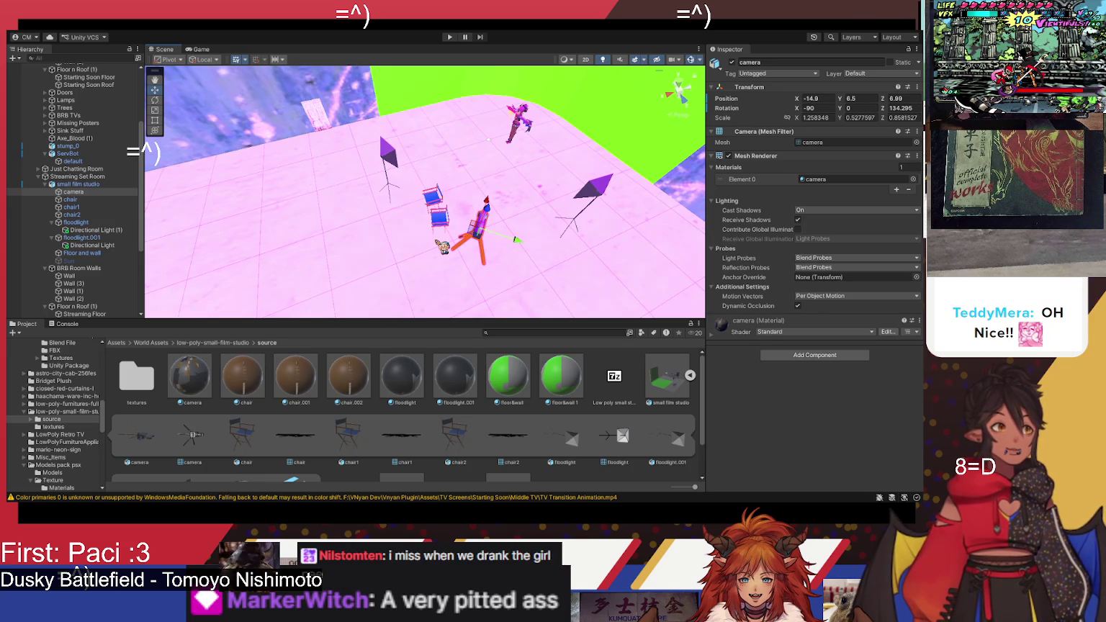
{"action": "mouse_move", "coordinate": [475, 254]}
{"action": "left_mouse_down"}
{"action": "mouse_move", "coordinate": [502, 249]}
{"action": "mouse_move", "coordinate": [356, 239]}
{"action": "mouse_move", "coordinate": [496, 264]}
{"action": "mouse_move", "coordinate": [450, 227]}
{"action": "left_mouse_up"}
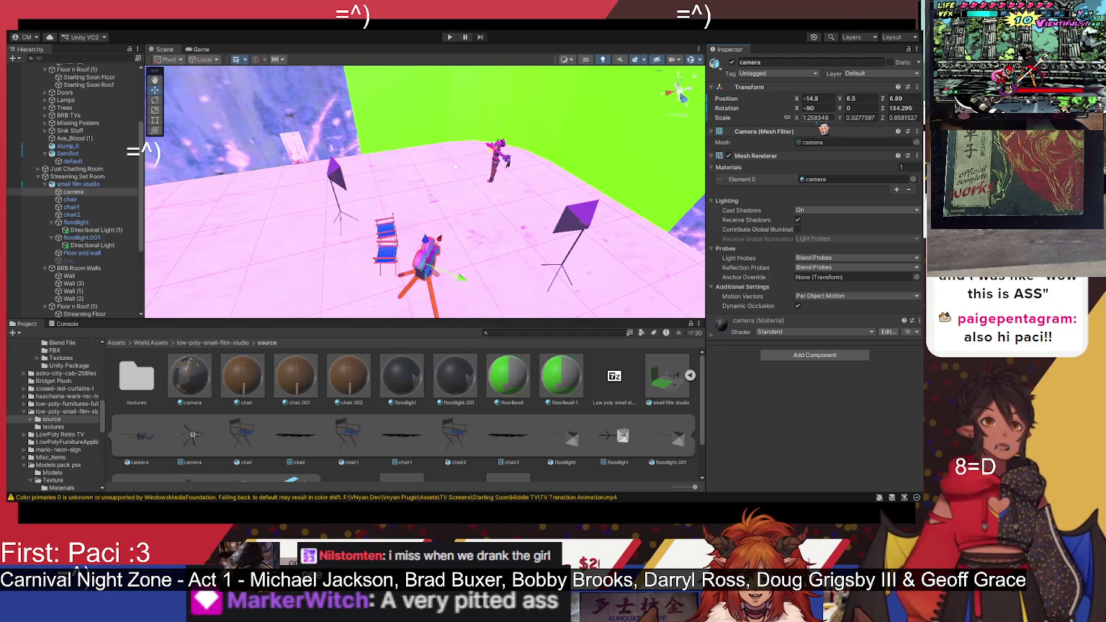
Step: Set the camera prop's linked X scale to 1.5, scaling Y and Z proportionally
{"action": "left_click", "coordinate": [797, 118]}
{"action": "type", "text": "-0.7"}
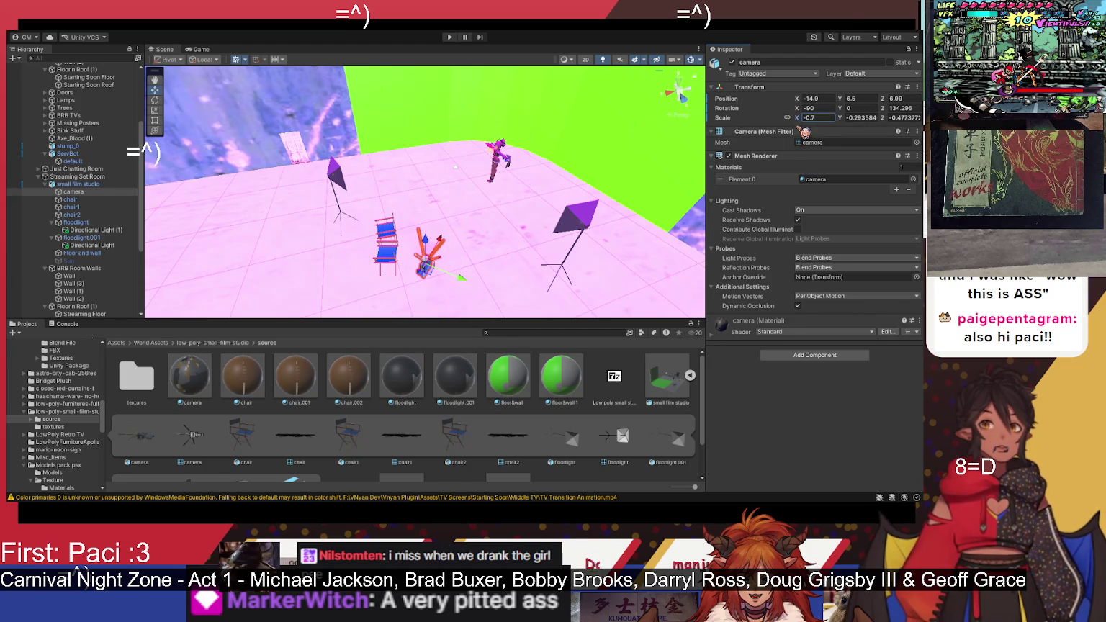
{"action": "key", "text": "Escape"}
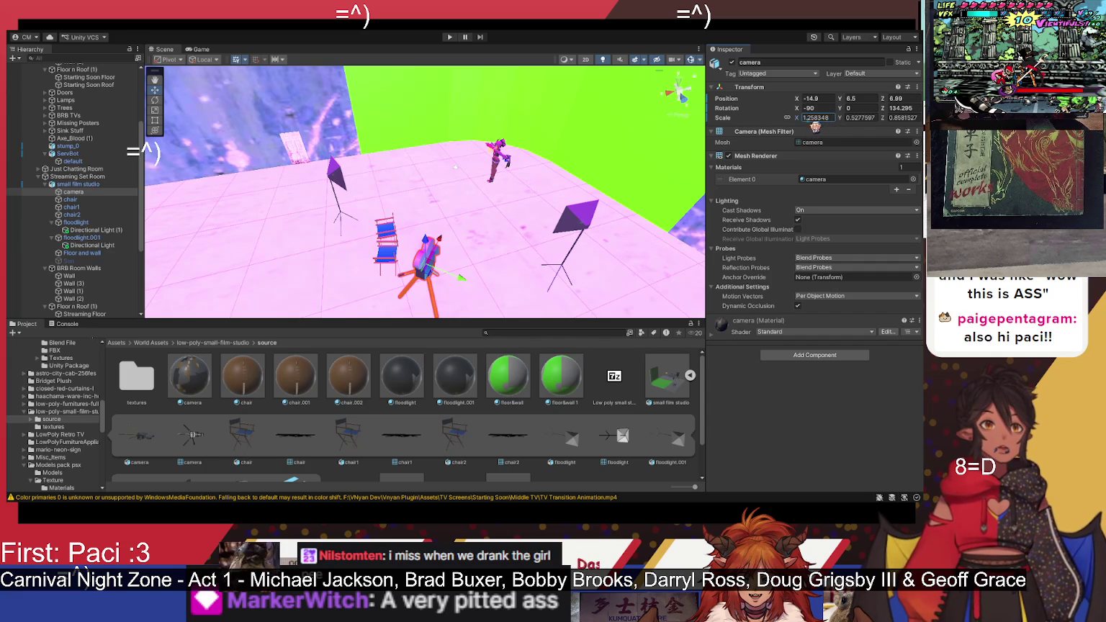
{"action": "left_click", "coordinate": [820, 118]}
{"action": "type", "text": "1.4"}
{"action": "left_click_drag", "start_coordinate": [444, 253], "coordinate": [449, 245]}
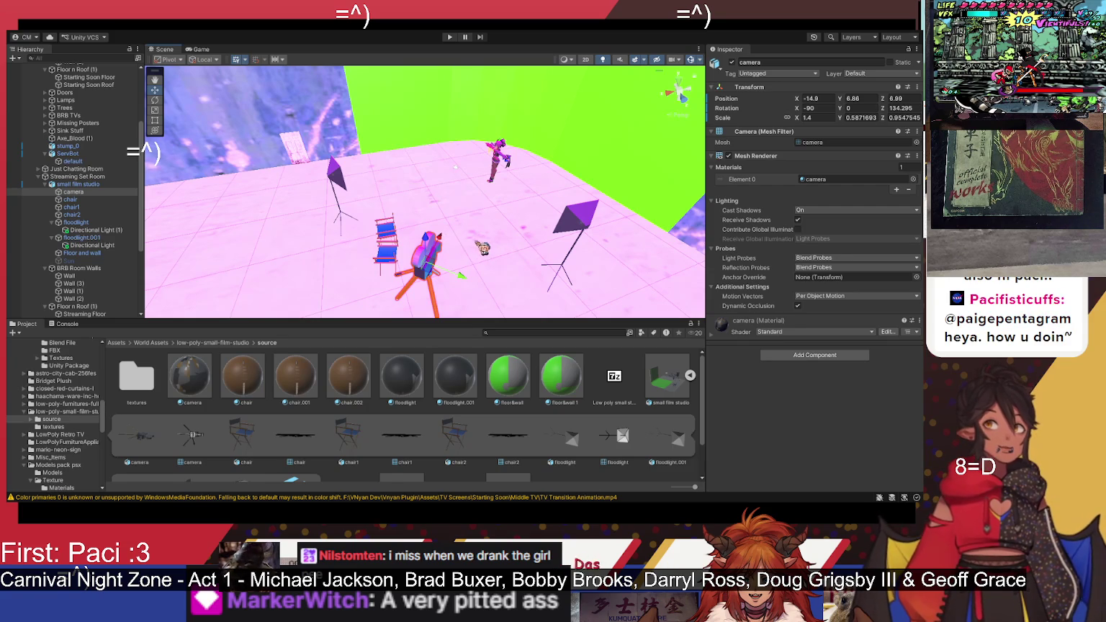
{"action": "left_click", "coordinate": [822, 118]}
{"action": "type", "text": "1.5"}
{"action": "key", "text": "Return"}
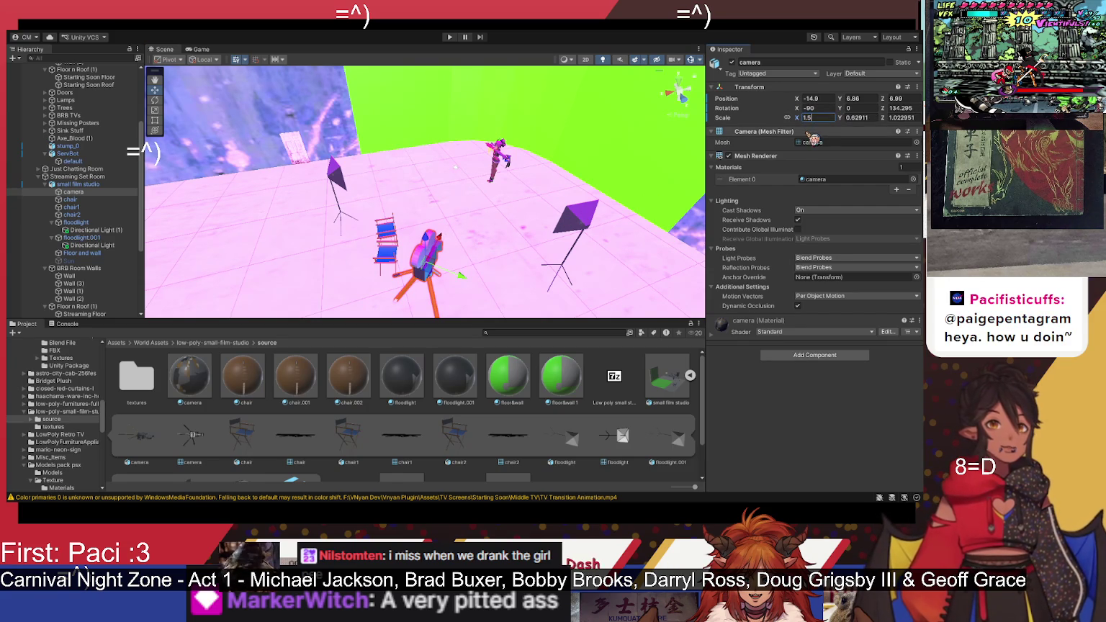
Step: Lower the camera prop to Y 7.96 and orbit to check it among the chairs
{"action": "left_click_drag", "start_coordinate": [432, 247], "coordinate": [432, 252]}
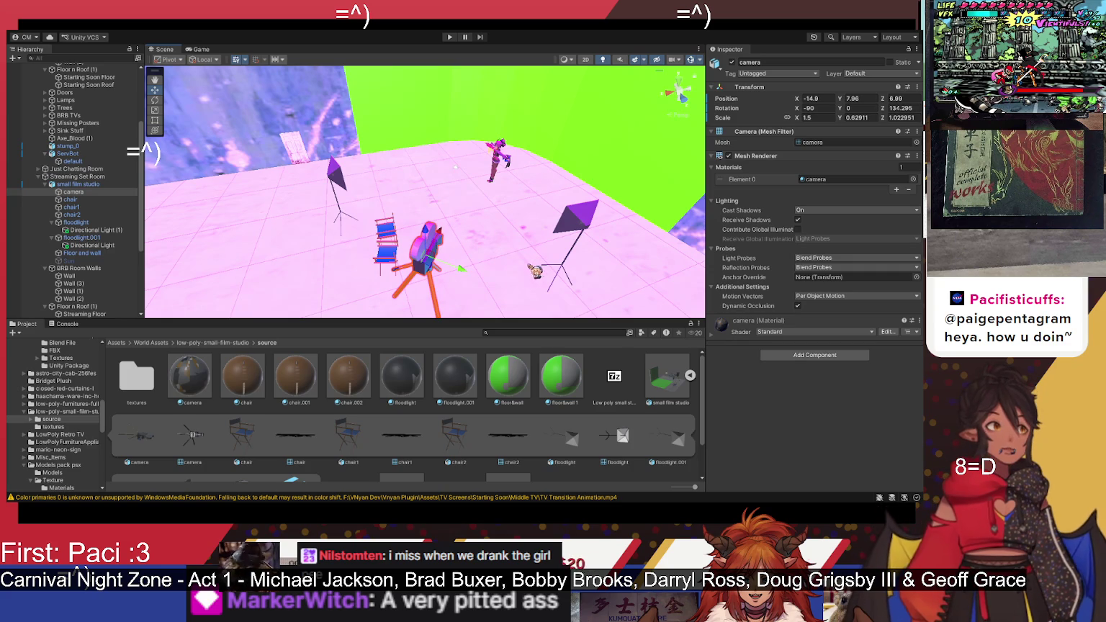
{"action": "mouse_move", "coordinate": [558, 267]}
{"action": "left_mouse_down"}
{"action": "mouse_move", "coordinate": [385, 258]}
{"action": "mouse_move", "coordinate": [401, 262]}
{"action": "left_mouse_up"}
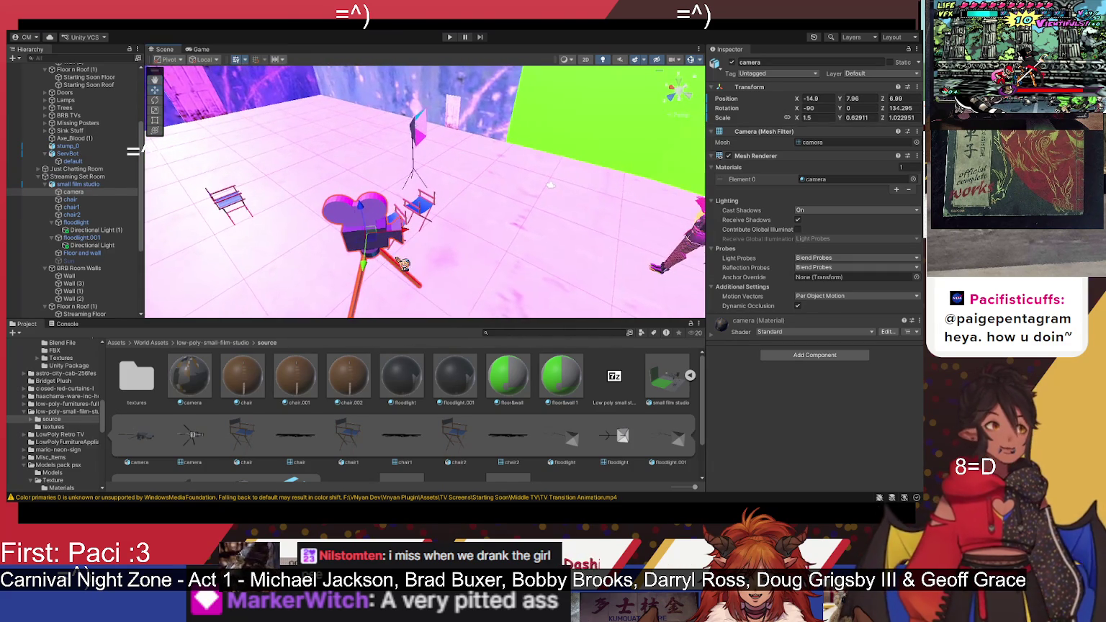
{"action": "mouse_move", "coordinate": [466, 282]}
{"action": "left_mouse_down"}
{"action": "mouse_move", "coordinate": [576, 254]}
{"action": "mouse_move", "coordinate": [506, 248]}
{"action": "mouse_move", "coordinate": [374, 286]}
{"action": "left_mouse_up"}
{"action": "left_click", "coordinate": [334, 252]}
Step: Move floodlight.001 out to X -9.32, Z -10.59 beside the green screen
{"action": "left_click", "coordinate": [333, 252]}
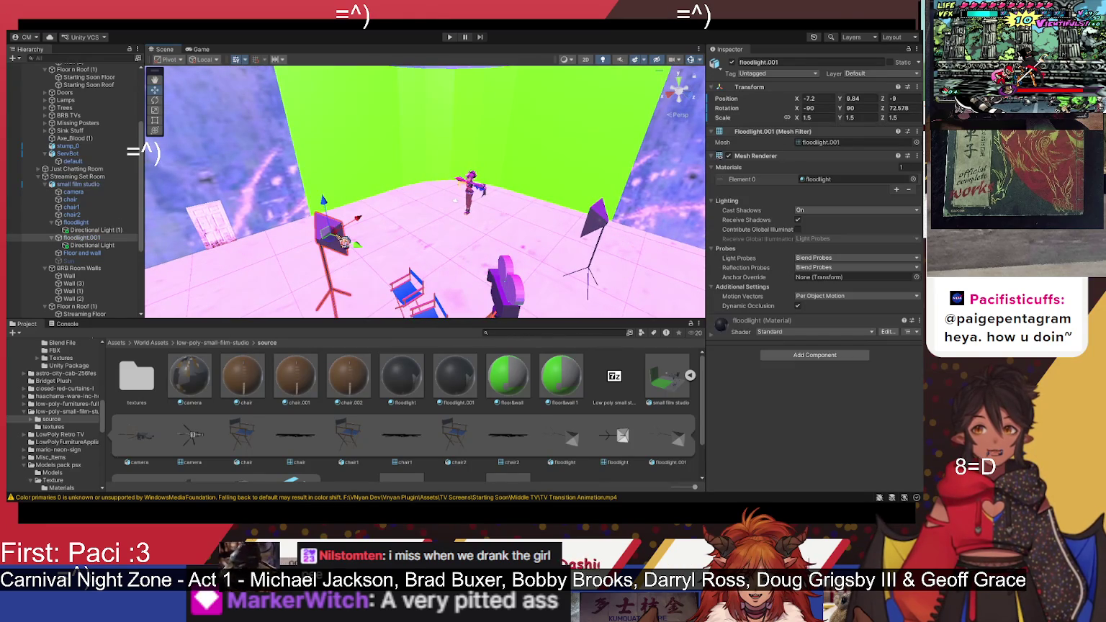
{"action": "left_click_drag", "start_coordinate": [353, 225], "coordinate": [380, 218]}
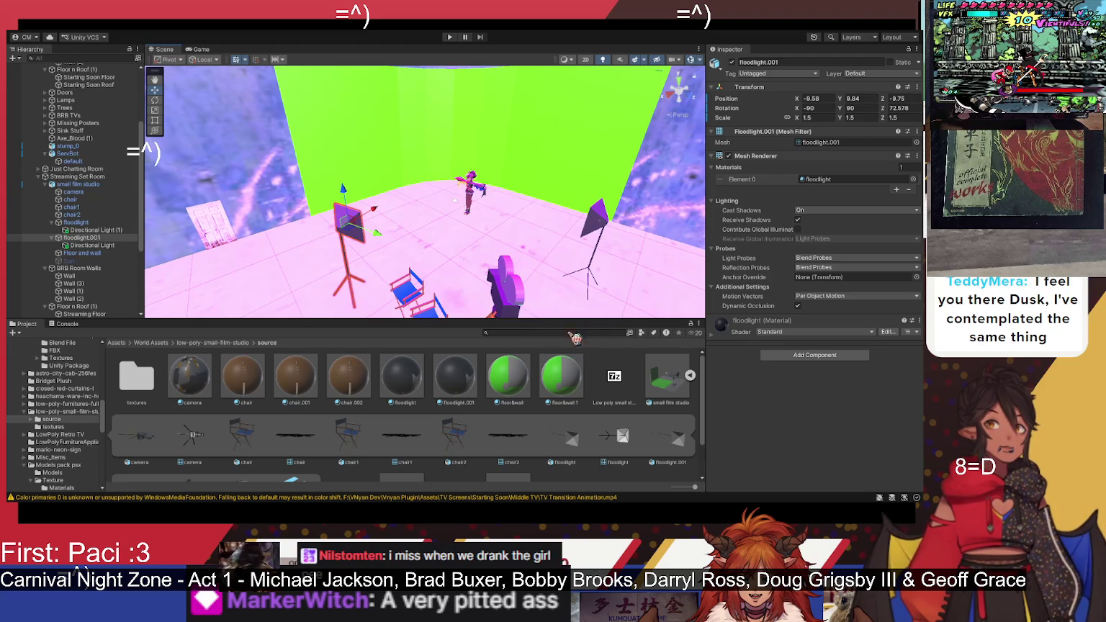
{"action": "left_click_drag", "start_coordinate": [376, 234], "coordinate": [379, 242]}
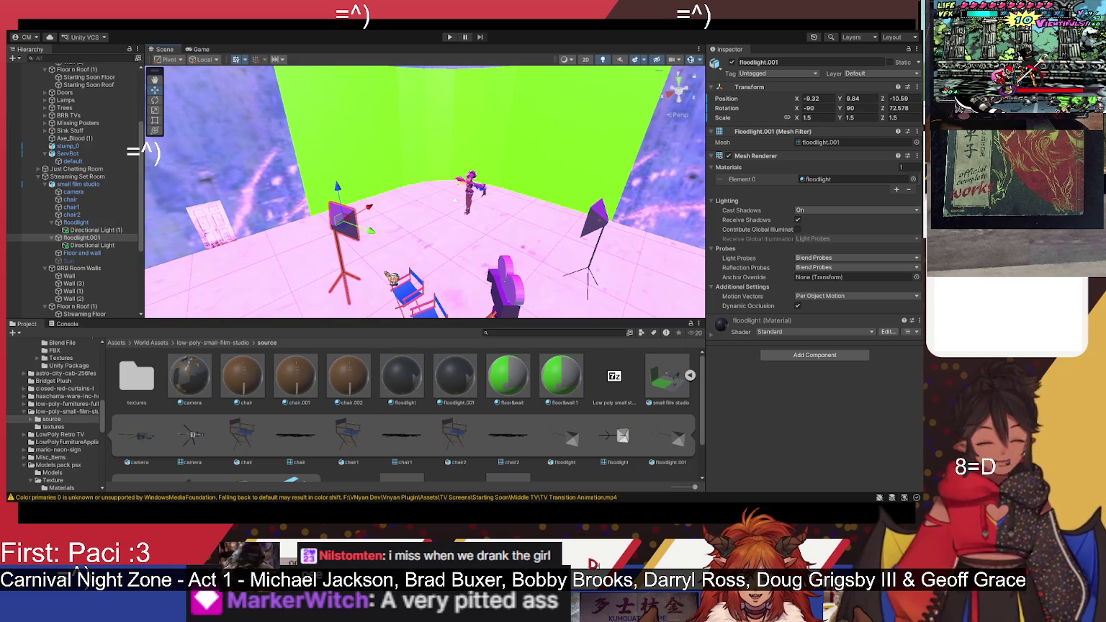
{"action": "left_click_drag", "start_coordinate": [391, 279], "coordinate": [476, 206]}
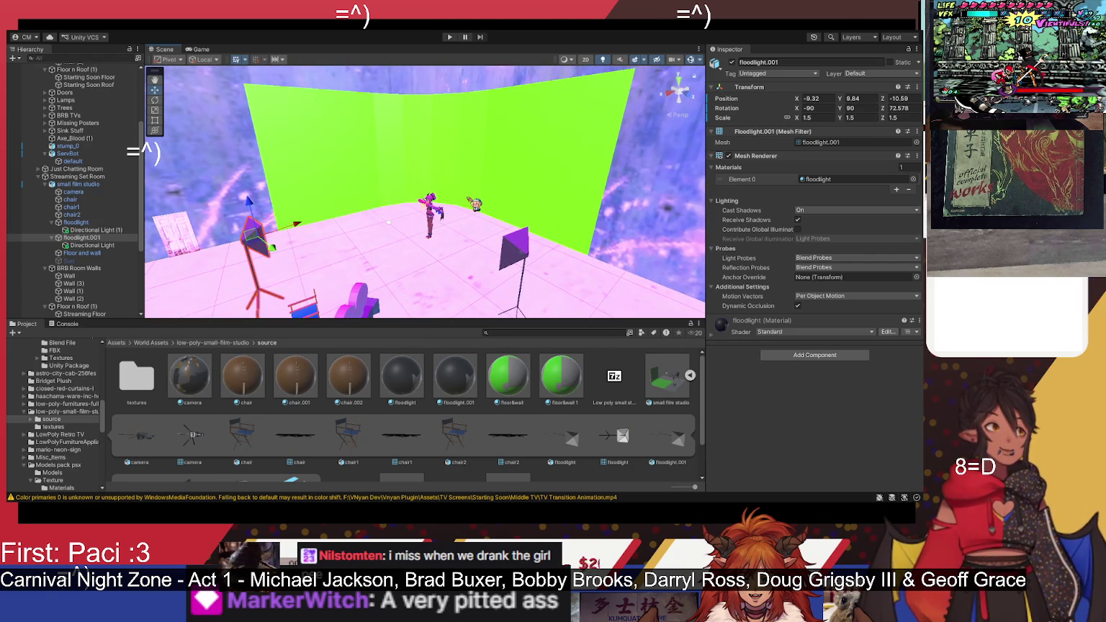
{"action": "mouse_move", "coordinate": [475, 205]}
{"action": "left_mouse_down"}
{"action": "mouse_move", "coordinate": [493, 182]}
{"action": "mouse_move", "coordinate": [484, 175]}
{"action": "left_mouse_up"}
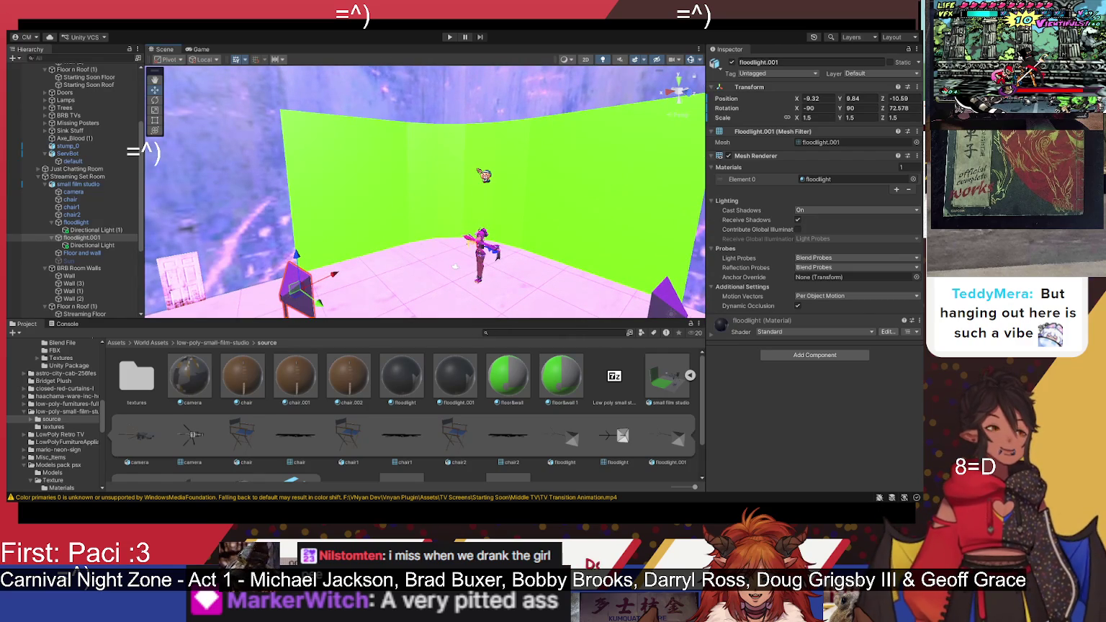
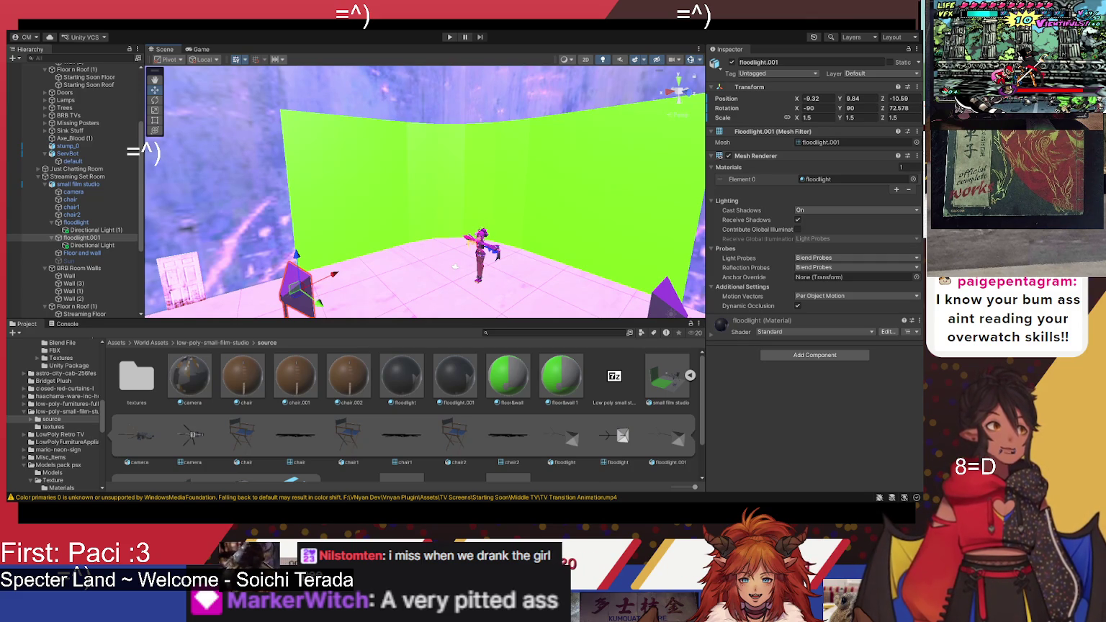
Step: Orbit back to reveal the studio chairs and floodlights, then select the blue director's chair
{"action": "left_click_drag", "start_coordinate": [425, 194], "coordinate": [403, 195]}
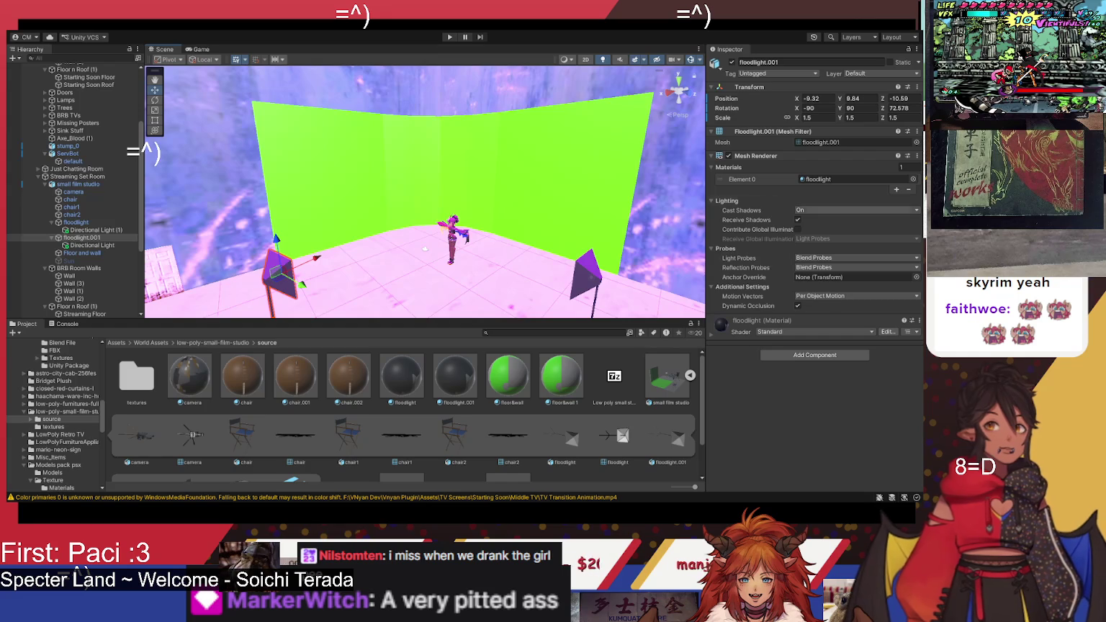
{"action": "mouse_move", "coordinate": [425, 216]}
{"action": "left_mouse_down"}
{"action": "mouse_move", "coordinate": [497, 216]}
{"action": "mouse_move", "coordinate": [497, 231]}
{"action": "mouse_move", "coordinate": [467, 258]}
{"action": "mouse_move", "coordinate": [493, 254]}
{"action": "left_mouse_up"}
{"action": "left_click", "coordinate": [495, 252]}
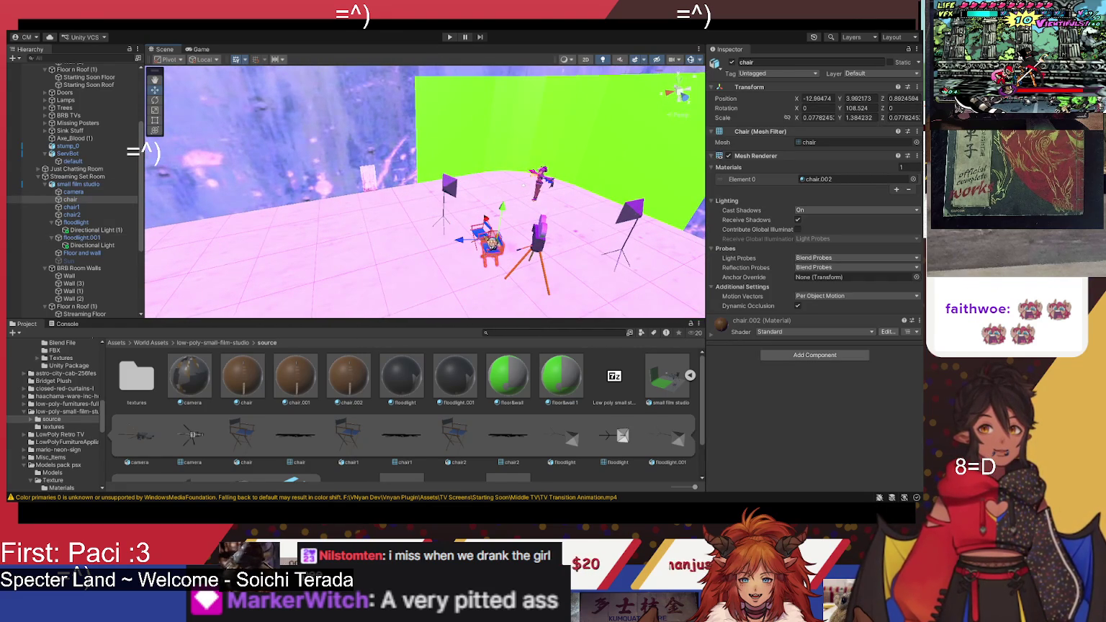
Step: Isolate chair2 as the selection with the Rotate tool active
{"action": "left_click", "coordinate": [489, 242], "text": "shift"}
{"action": "left_click_drag", "start_coordinate": [502, 254], "coordinate": [464, 283]}
{"action": "left_click", "coordinate": [465, 284], "text": "shift"}
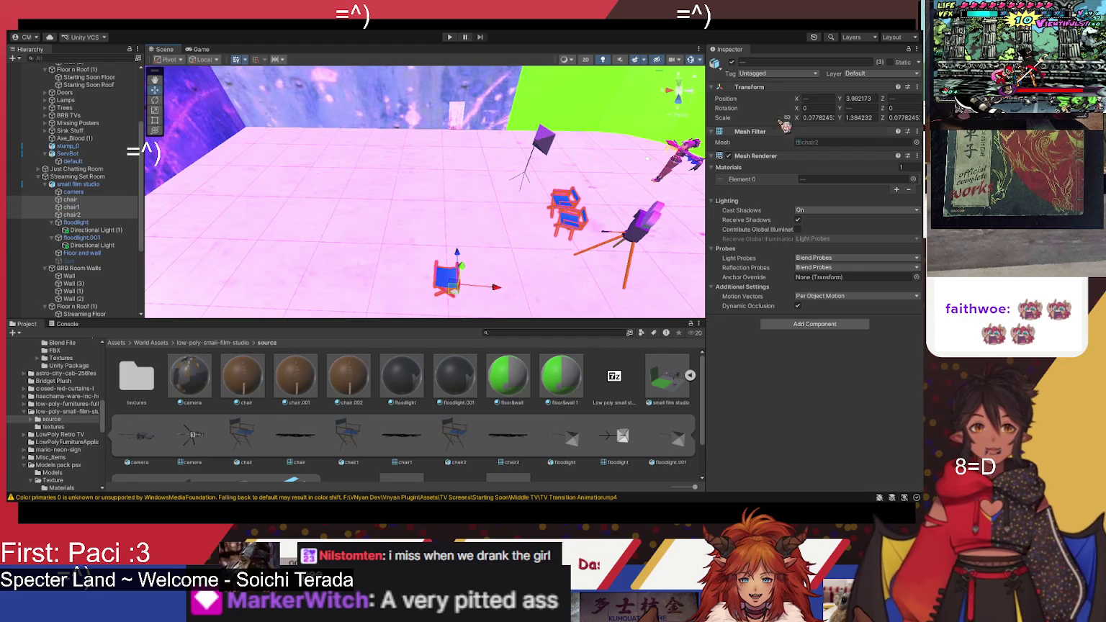
{"action": "left_click", "coordinate": [154, 100]}
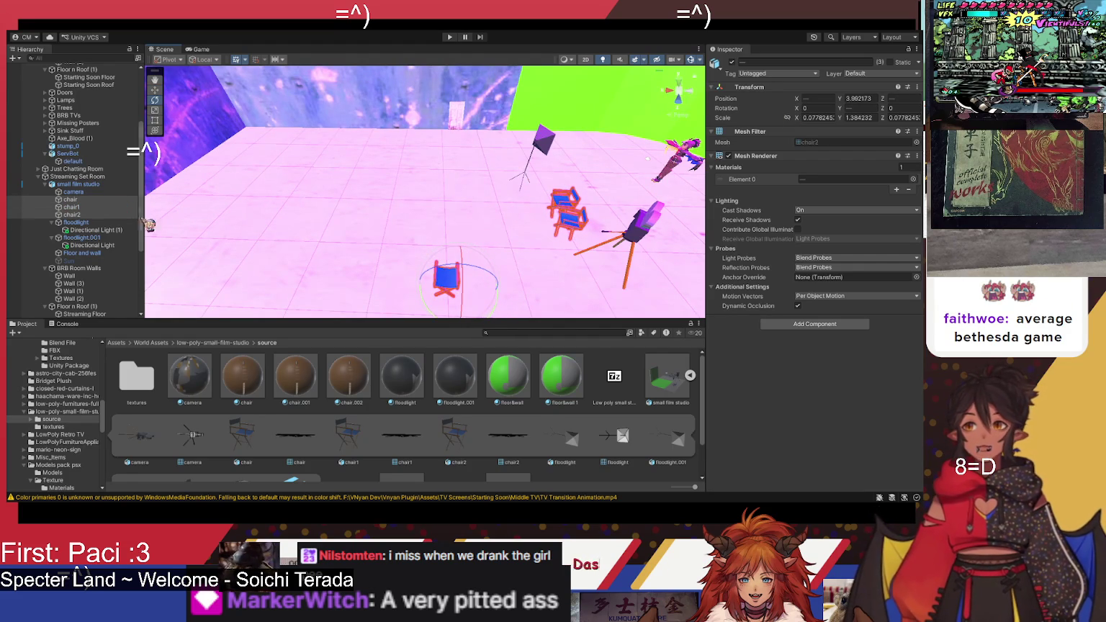
{"action": "left_click", "coordinate": [589, 221]}
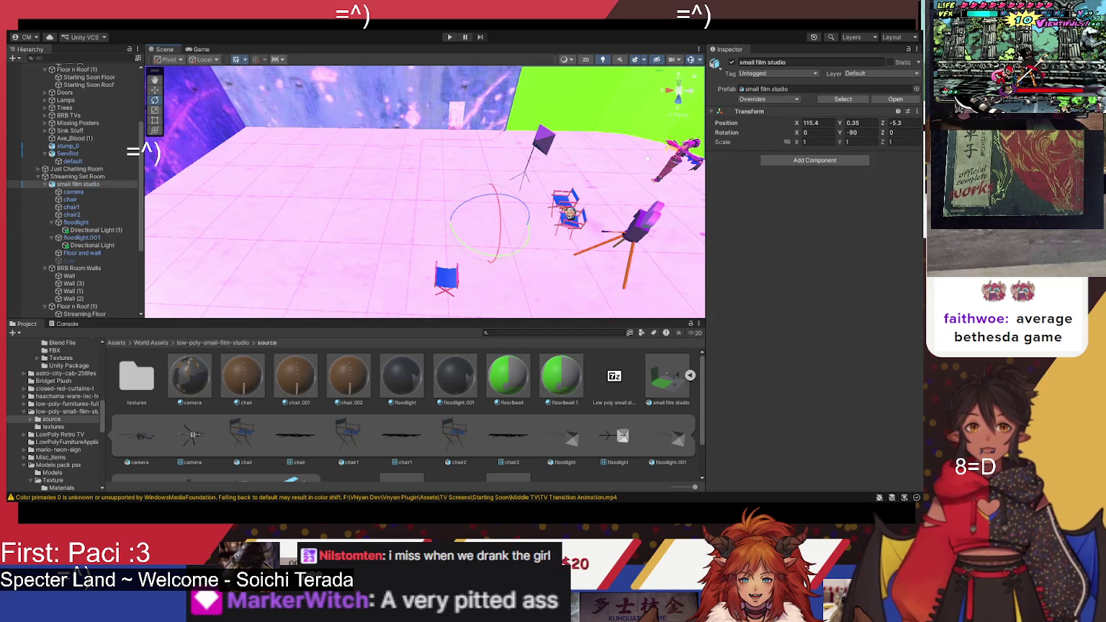
{"action": "left_click", "coordinate": [569, 213]}
Step: Turn chair2 to about 217° and move it near the camera, then select all three chairs
{"action": "mouse_move", "coordinate": [620, 220]}
{"action": "left_mouse_down"}
{"action": "mouse_move", "coordinate": [617, 234]}
{"action": "mouse_move", "coordinate": [554, 202]}
{"action": "mouse_move", "coordinate": [472, 135]}
{"action": "left_mouse_up"}
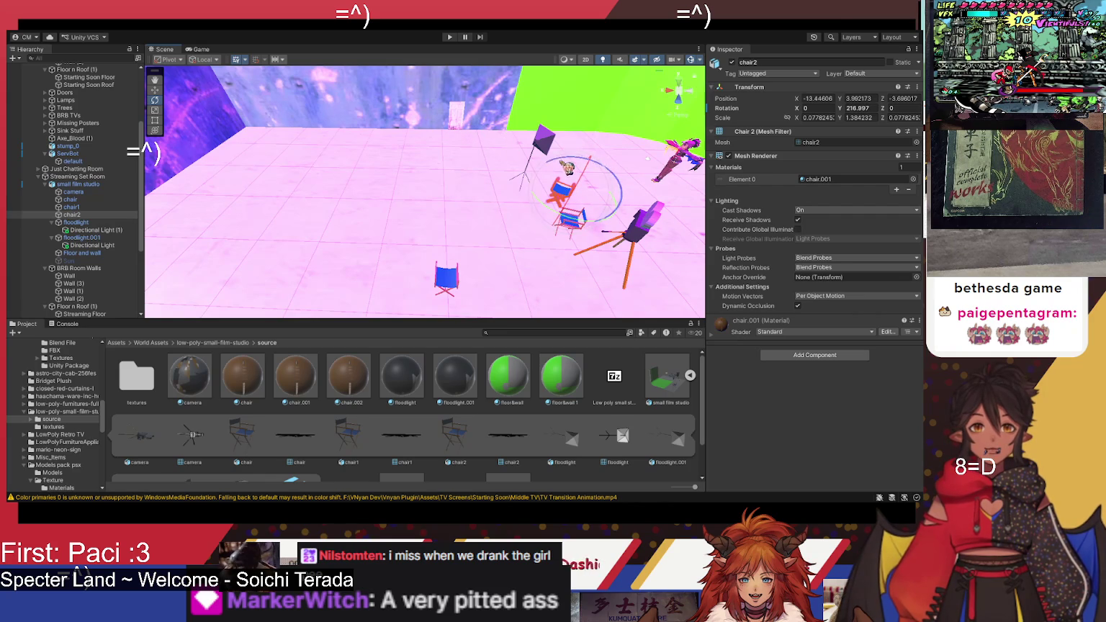
{"action": "key", "text": "w"}
{"action": "mouse_move", "coordinate": [585, 180]}
{"action": "left_mouse_down"}
{"action": "mouse_move", "coordinate": [565, 237]}
{"action": "mouse_move", "coordinate": [604, 292]}
{"action": "mouse_move", "coordinate": [562, 268]}
{"action": "left_mouse_up"}
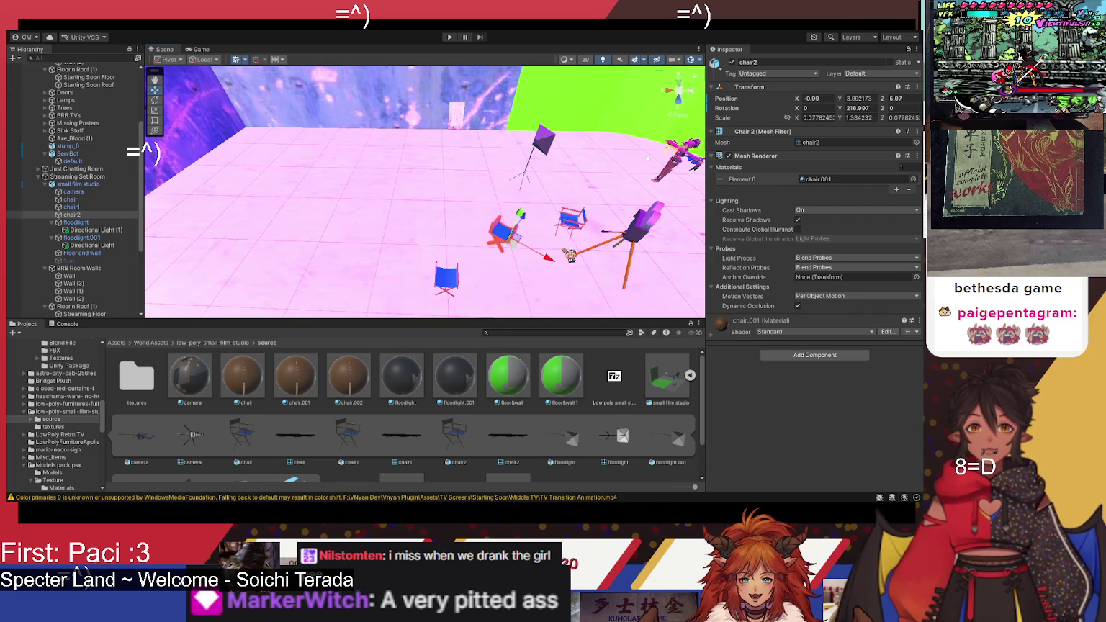
{"action": "key", "text": "Up"}
{"action": "key", "text": "Up"}
{"action": "left_click", "coordinate": [106, 214], "text": "shift"}
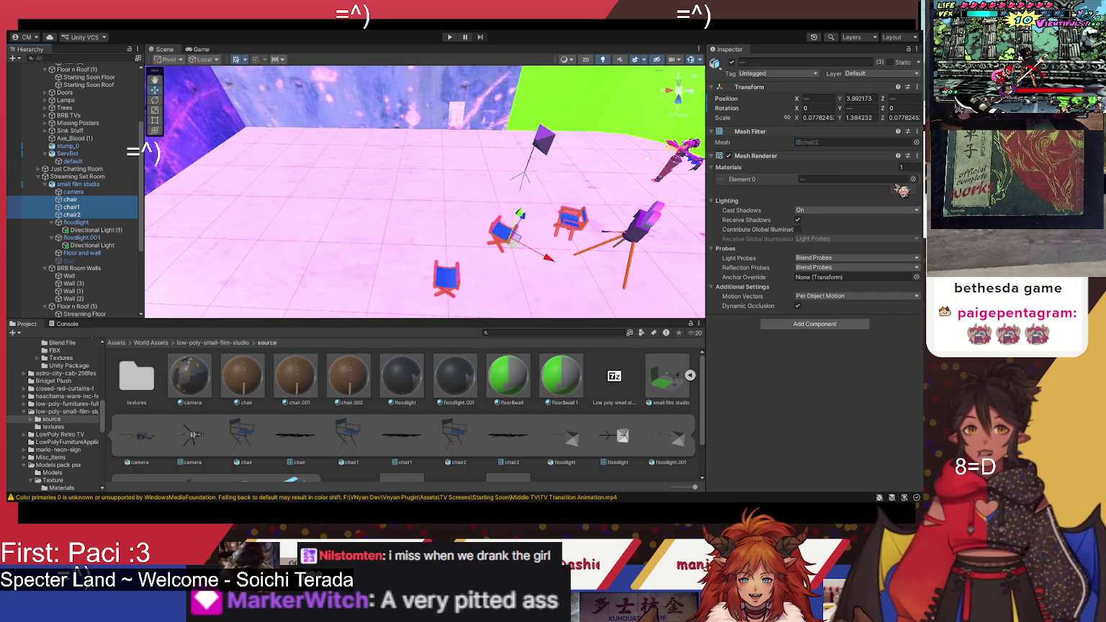
Step: Try X scale values on the three chairs, committing 0.1 after discarding 0.22
{"action": "left_click", "coordinate": [808, 117]}
{"action": "type", "text": "0.22"}
{"action": "key", "text": "Escape"}
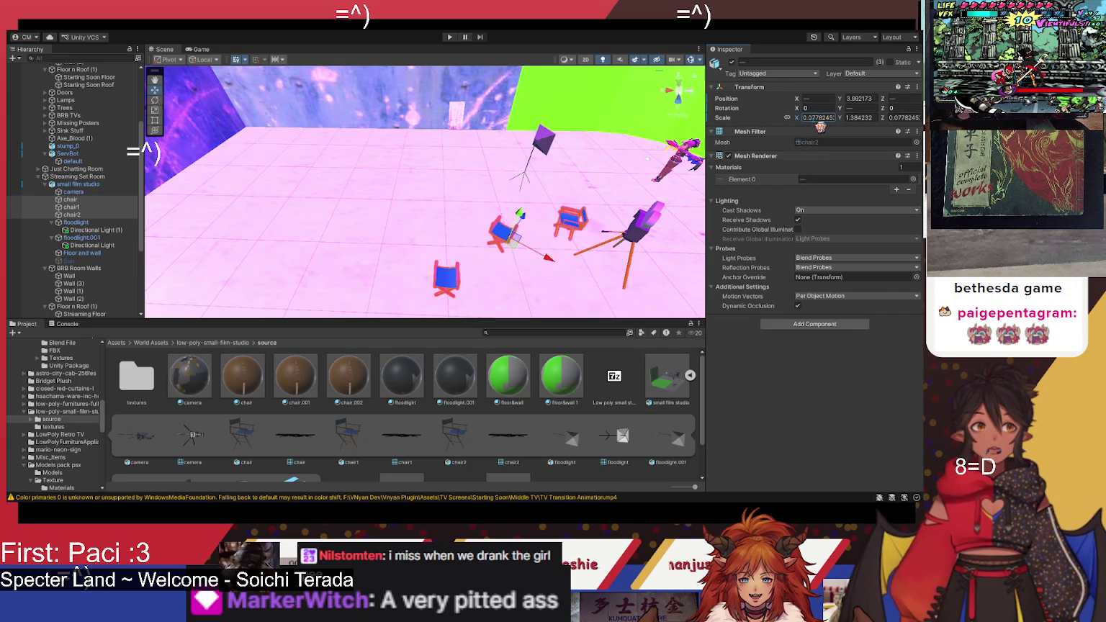
{"action": "left_click", "coordinate": [818, 118]}
{"action": "type", "text": "0.0"}
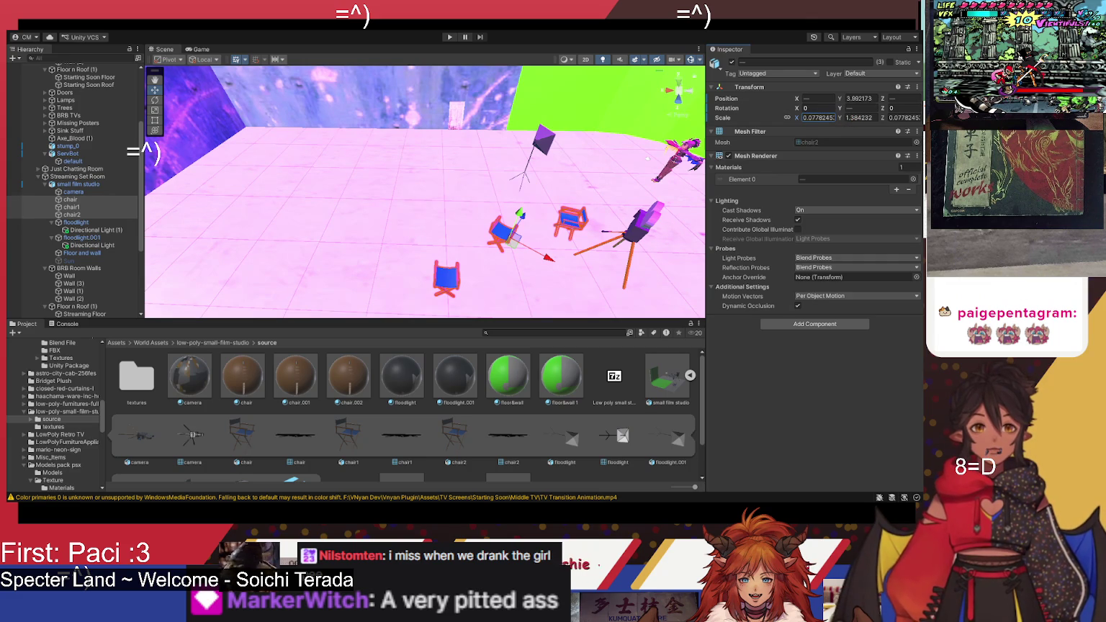
{"action": "left_click", "coordinate": [817, 117]}
{"action": "type", "text": "0.1"}
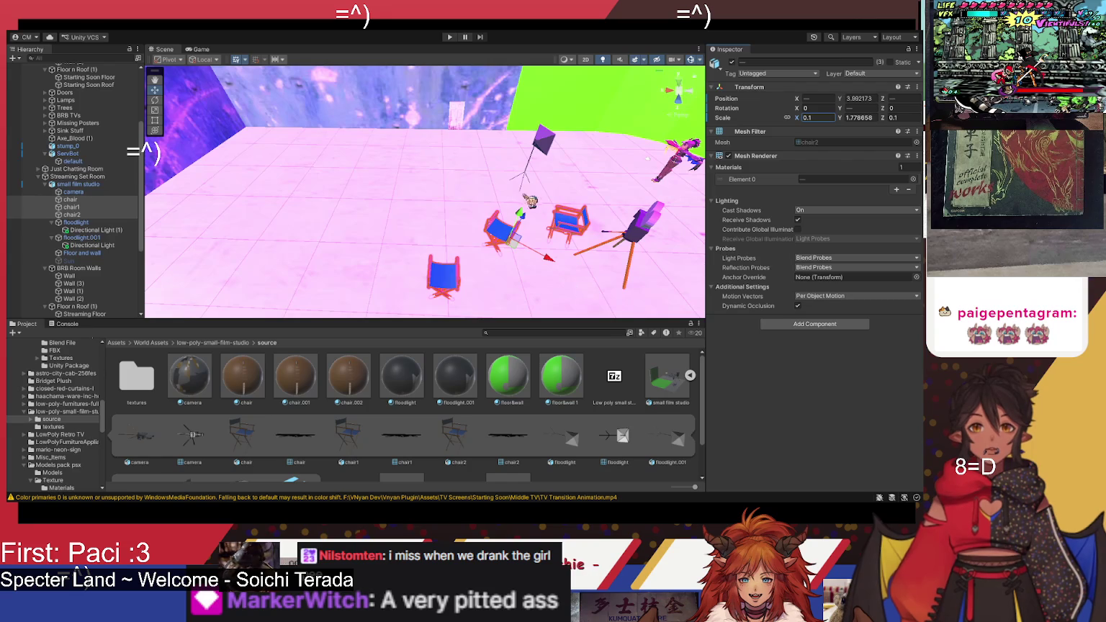
{"action": "key", "text": "Return"}
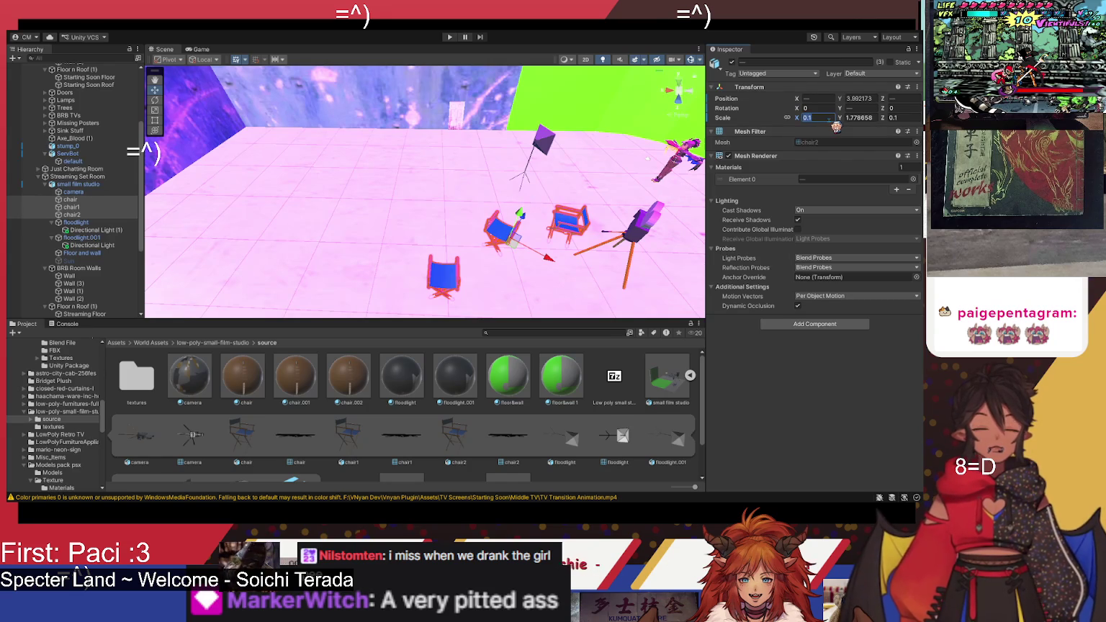
Step: Refine the chairs' linked X and Z scale to 0.11, undoing a stray 5
{"action": "type", "text": "5"}
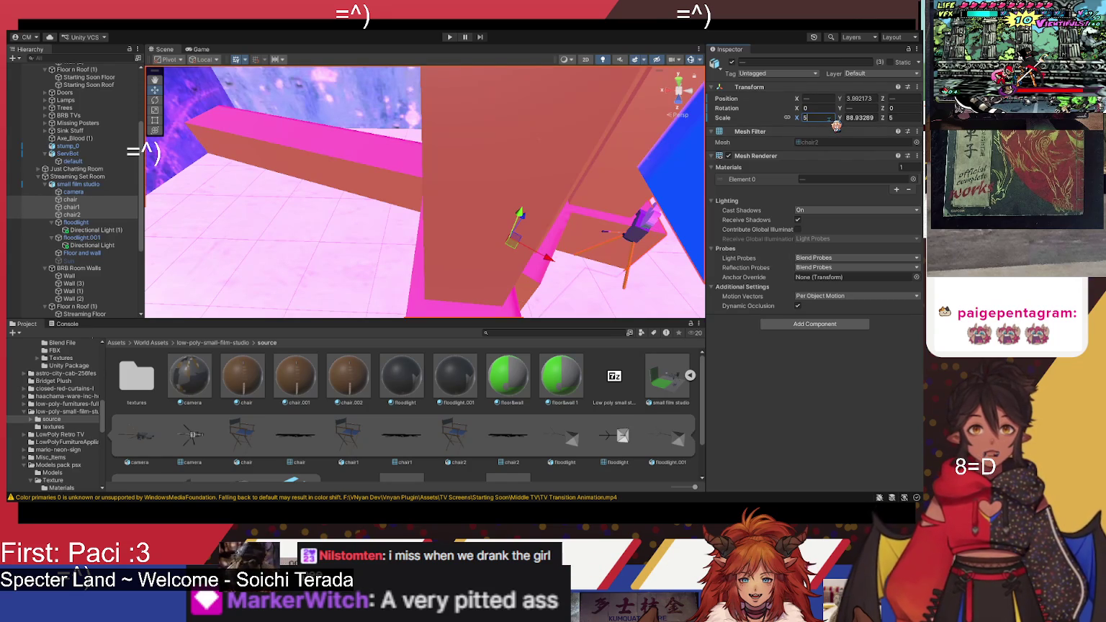
{"action": "key", "text": "ctrl+z"}
{"action": "key", "text": "Right"}
{"action": "type", "text": "5"}
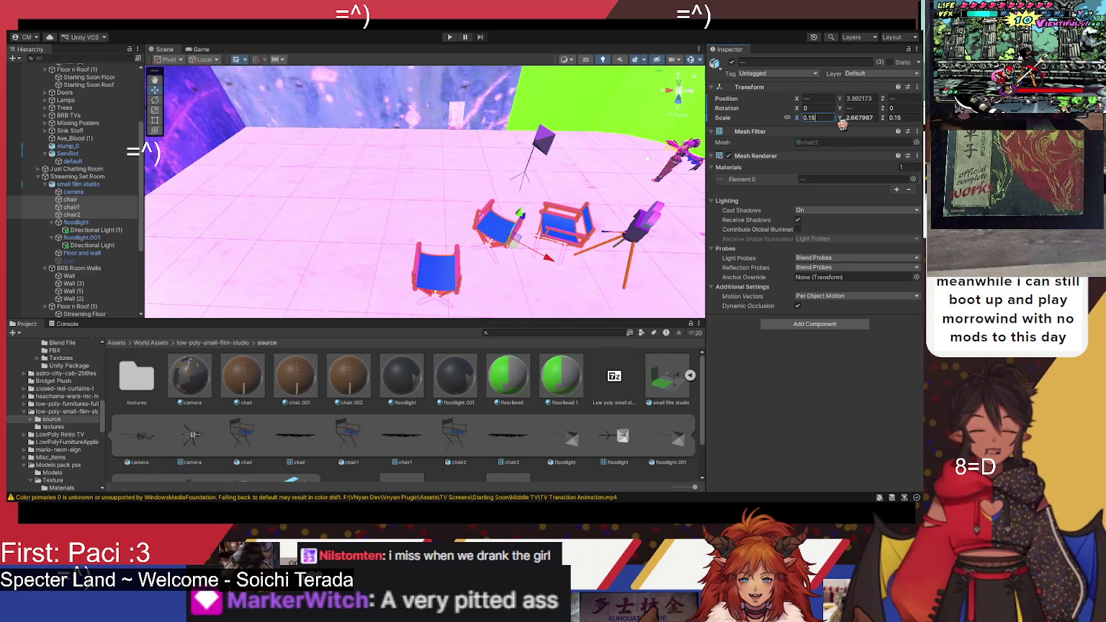
{"action": "key", "text": "BackSpace"}
{"action": "type", "text": "1"}
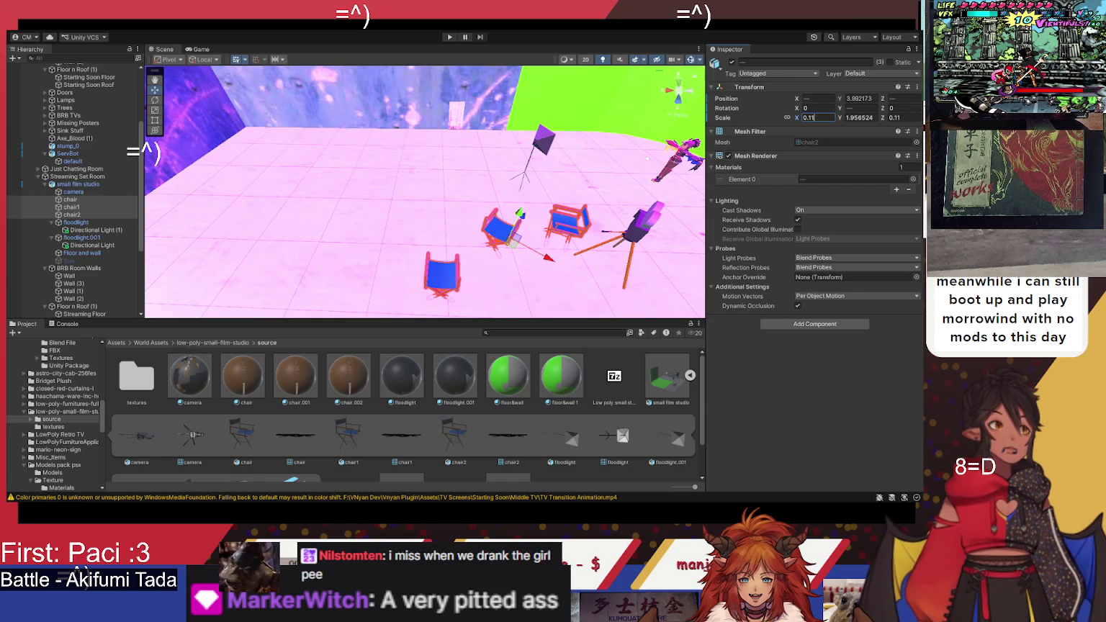
Step: Turn the chair named chair and move it closer to the camera prop
{"action": "left_click_drag", "start_coordinate": [536, 231], "coordinate": [519, 216]}
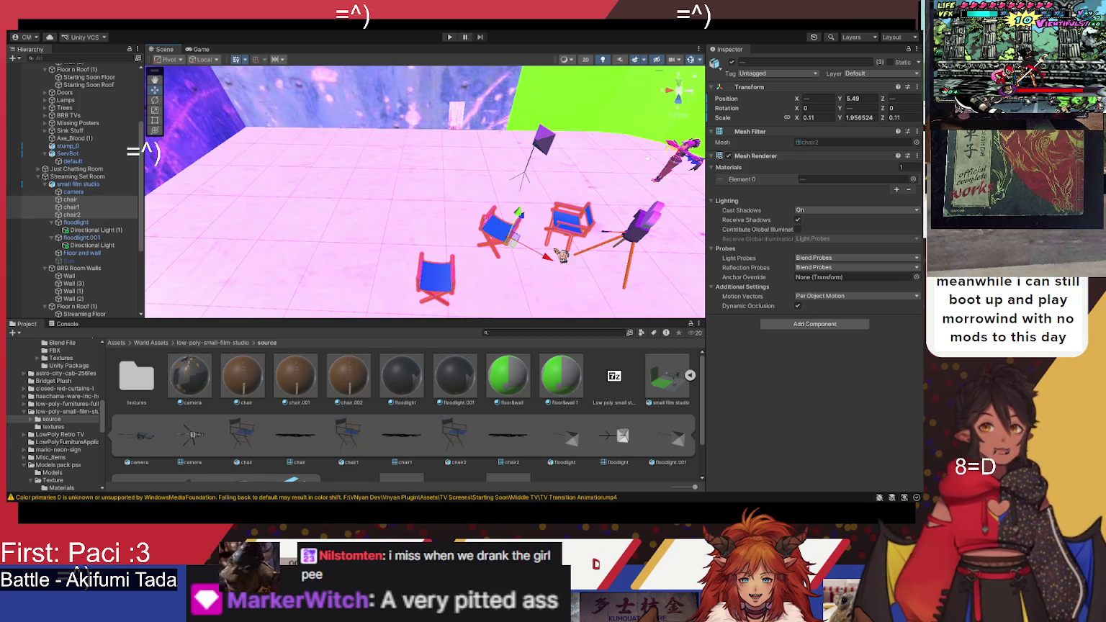
{"action": "left_click", "coordinate": [573, 230]}
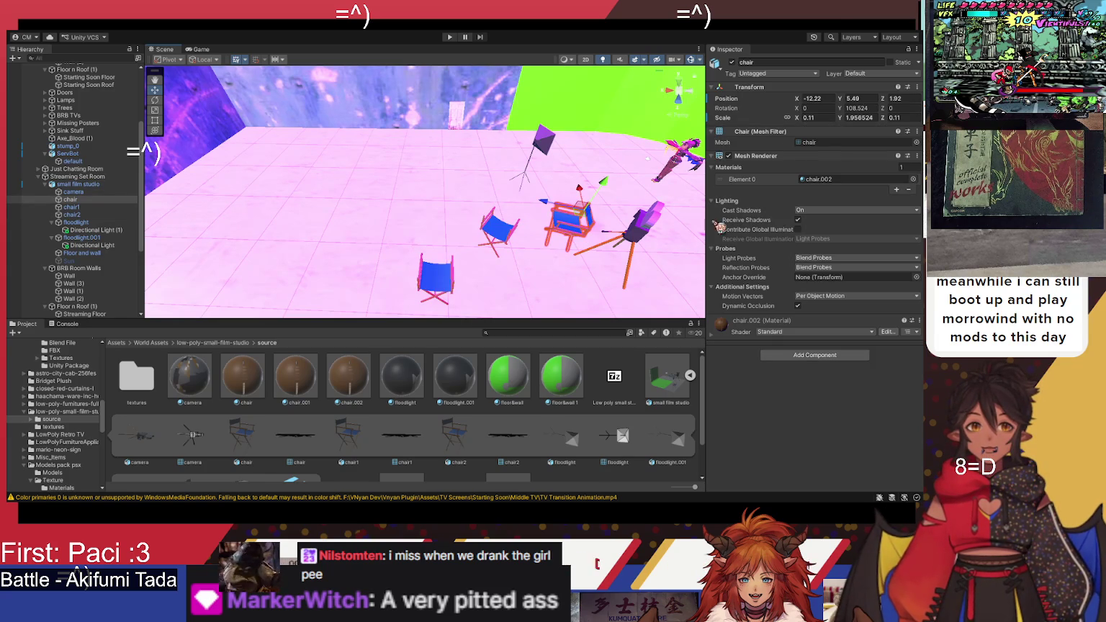
{"action": "left_click", "coordinate": [155, 99]}
{"action": "left_click_drag", "start_coordinate": [624, 248], "coordinate": [479, 238]}
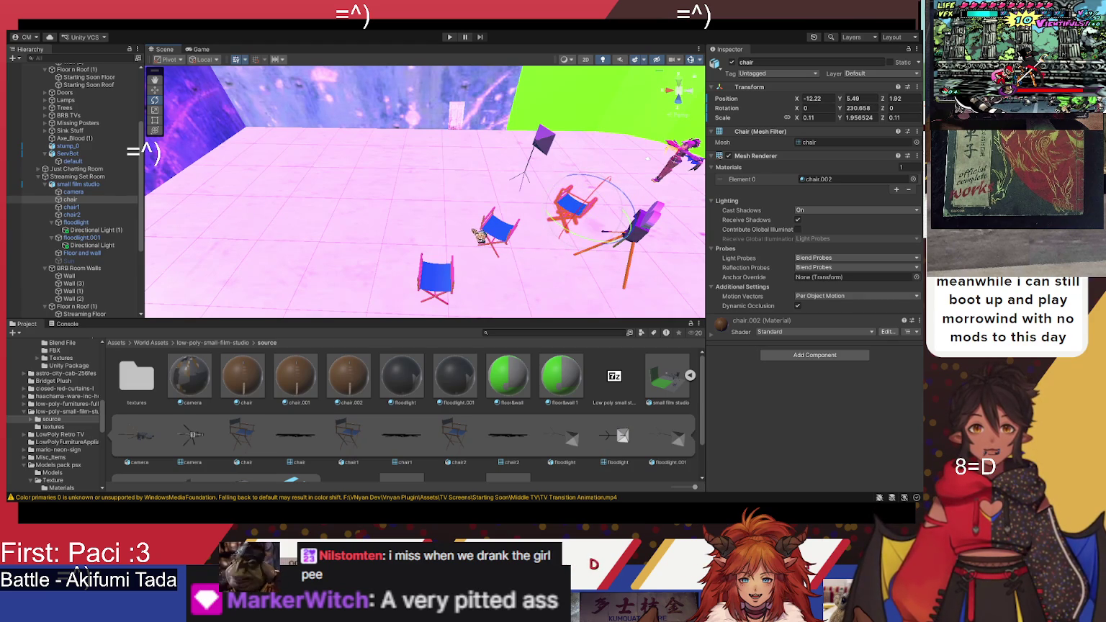
{"action": "left_click", "coordinate": [156, 91]}
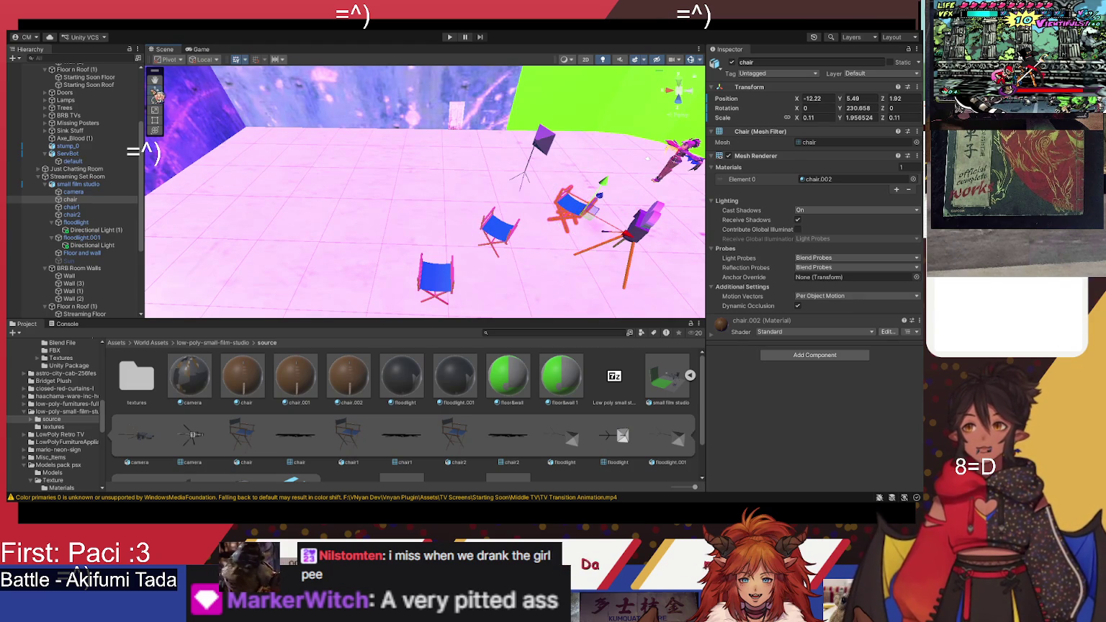
{"action": "mouse_move", "coordinate": [606, 213]}
{"action": "left_mouse_down"}
{"action": "mouse_move", "coordinate": [584, 266]}
{"action": "mouse_move", "coordinate": [592, 281]}
{"action": "mouse_move", "coordinate": [566, 242]}
{"action": "mouse_move", "coordinate": [586, 256]}
{"action": "mouse_move", "coordinate": [569, 249]}
{"action": "mouse_move", "coordinate": [583, 282]}
{"action": "left_mouse_up"}
{"action": "left_click", "coordinate": [155, 101]}
{"action": "left_click_drag", "start_coordinate": [600, 313], "coordinate": [611, 310]}
Step: Rotate chair2 to about 230.5° so it sits beside the other chair facing the camera
{"action": "left_click", "coordinate": [503, 245]}
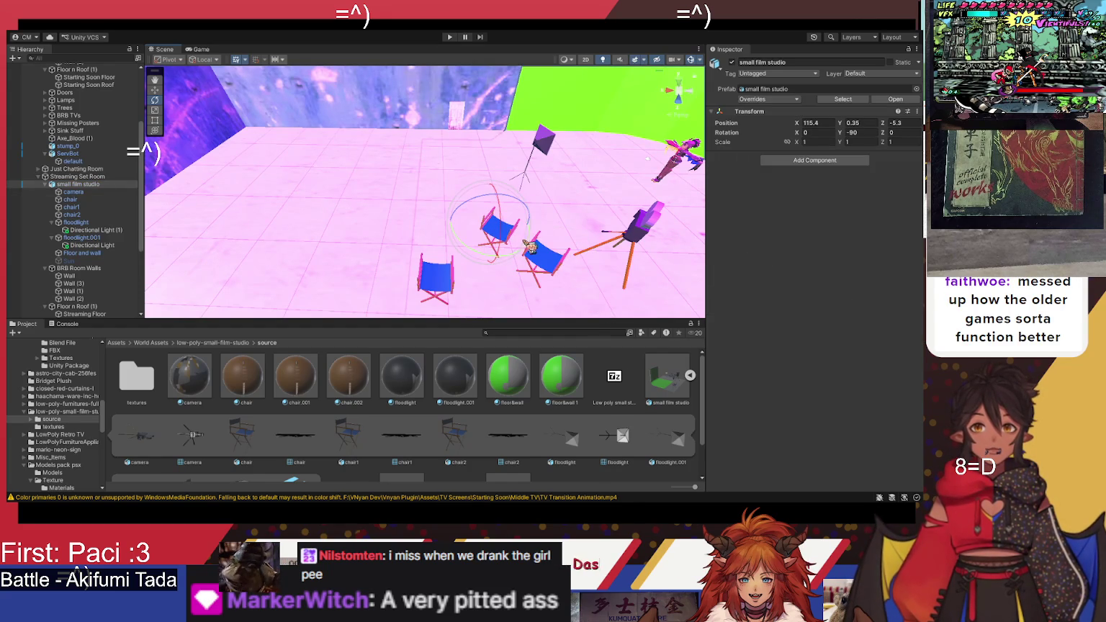
{"action": "left_click_drag", "start_coordinate": [537, 247], "coordinate": [508, 253]}
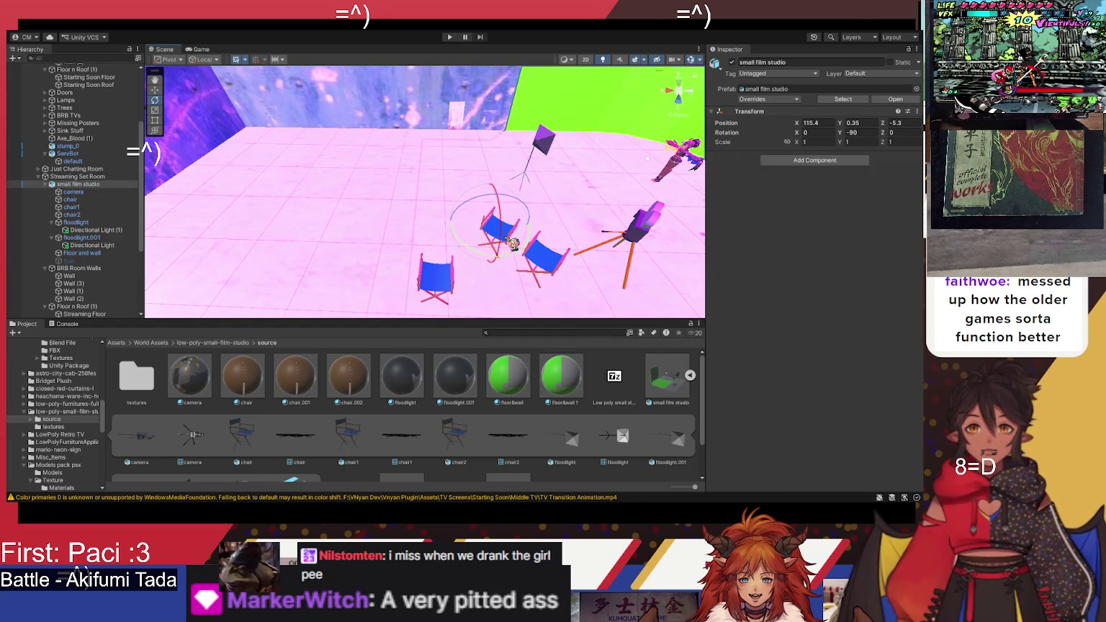
{"action": "left_click", "coordinate": [126, 207]}
{"action": "left_click", "coordinate": [113, 215]}
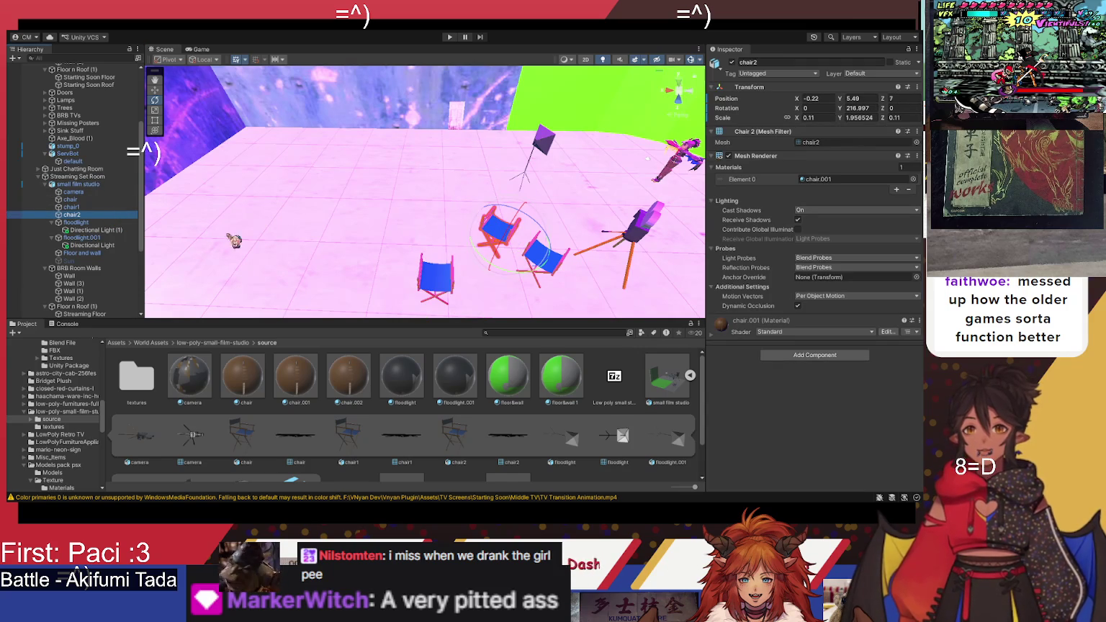
{"action": "left_click_drag", "start_coordinate": [482, 257], "coordinate": [475, 241]}
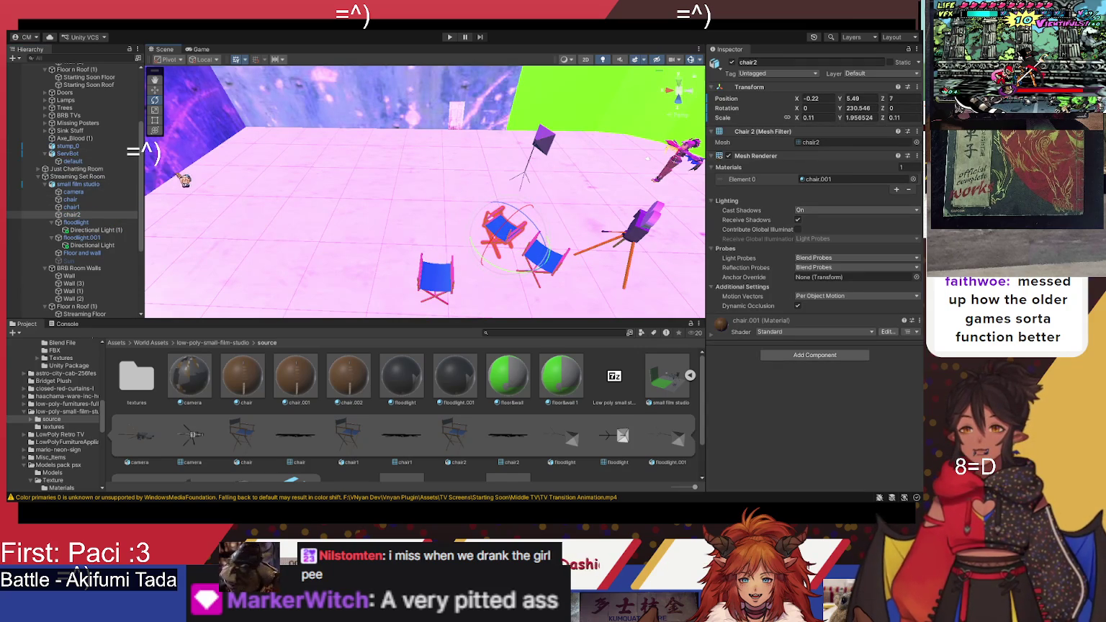
{"action": "left_click", "coordinate": [154, 90]}
{"action": "mouse_move", "coordinate": [540, 288]}
{"action": "left_mouse_down"}
{"action": "mouse_move", "coordinate": [594, 288]}
{"action": "mouse_move", "coordinate": [612, 247]}
{"action": "mouse_move", "coordinate": [586, 246]}
{"action": "left_mouse_up"}
{"action": "left_click", "coordinate": [561, 245], "text": "shift"}
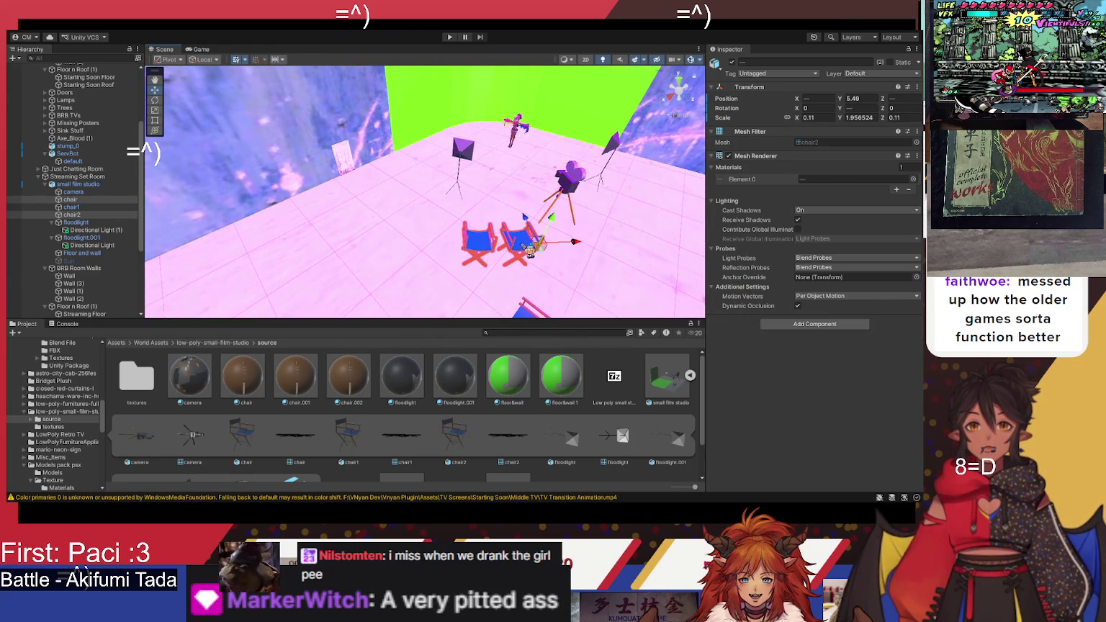
{"action": "left_click", "coordinate": [489, 244]}
Step: Move chair1 beside the camera prop and turn it to -161.74° on Y
{"action": "mouse_move", "coordinate": [504, 248]}
{"action": "left_mouse_down"}
{"action": "mouse_move", "coordinate": [539, 264]}
{"action": "mouse_move", "coordinate": [543, 245]}
{"action": "mouse_move", "coordinate": [502, 275]}
{"action": "left_mouse_up"}
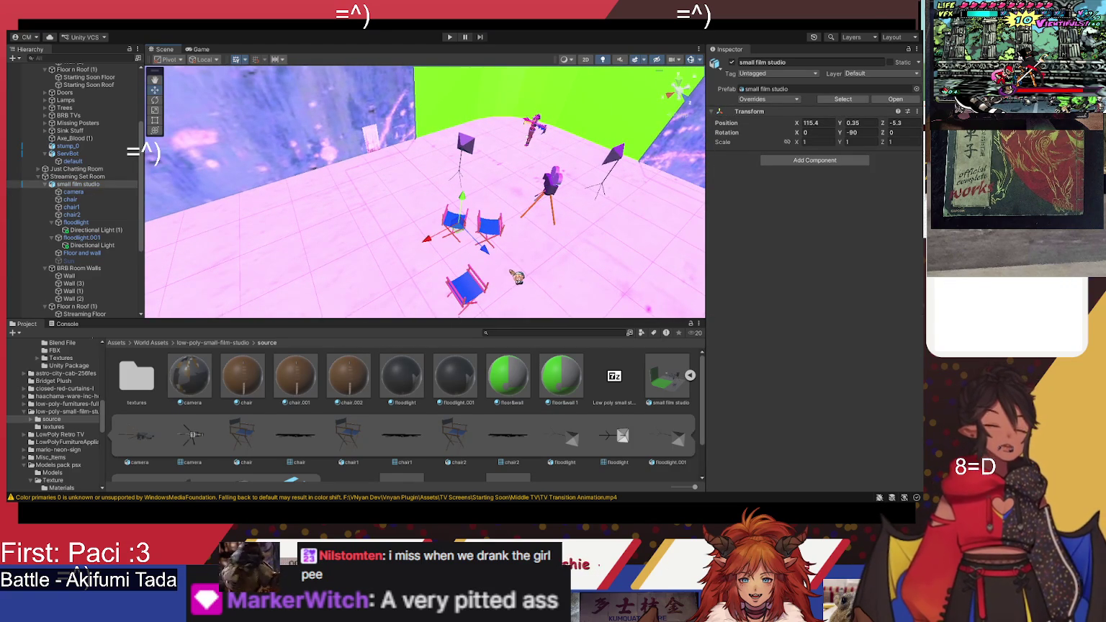
{"action": "left_click", "coordinate": [481, 292]}
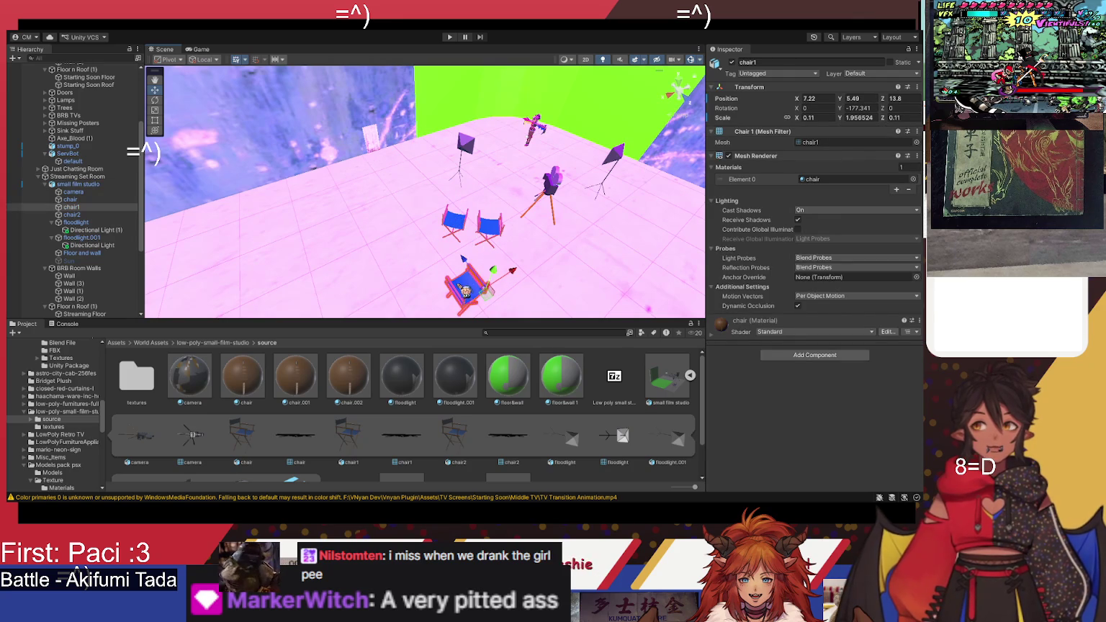
{"action": "mouse_move", "coordinate": [521, 285]}
{"action": "left_mouse_down"}
{"action": "mouse_move", "coordinate": [588, 202]}
{"action": "mouse_move", "coordinate": [679, 232]}
{"action": "mouse_move", "coordinate": [666, 237]}
{"action": "left_mouse_up"}
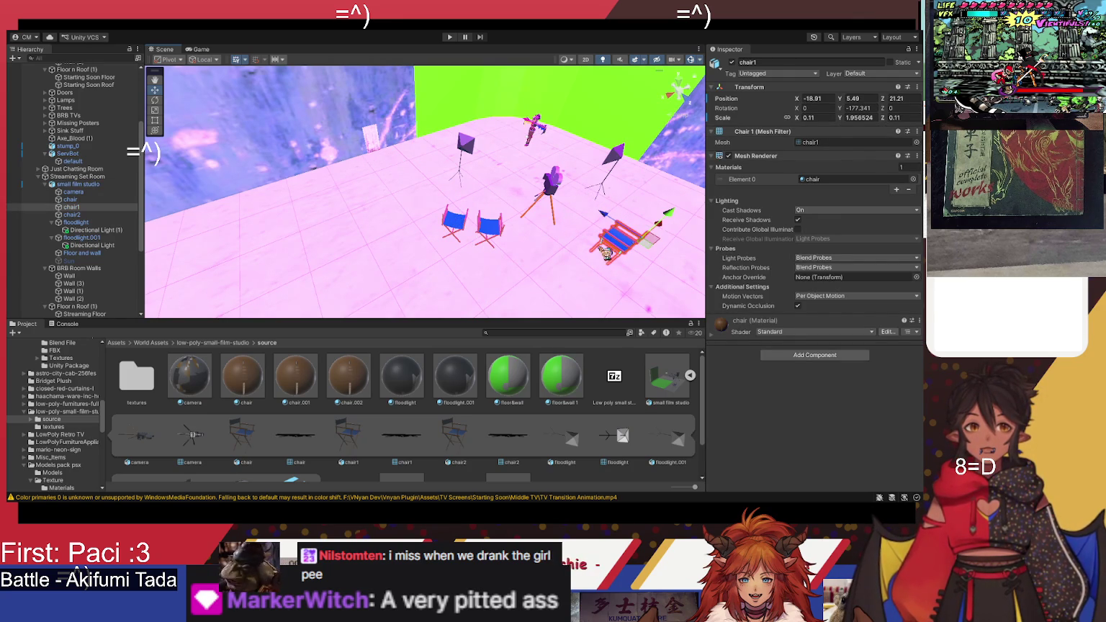
{"action": "left_click", "coordinate": [155, 100]}
{"action": "left_click_drag", "start_coordinate": [628, 269], "coordinate": [568, 206]}
{"action": "key", "text": "w"}
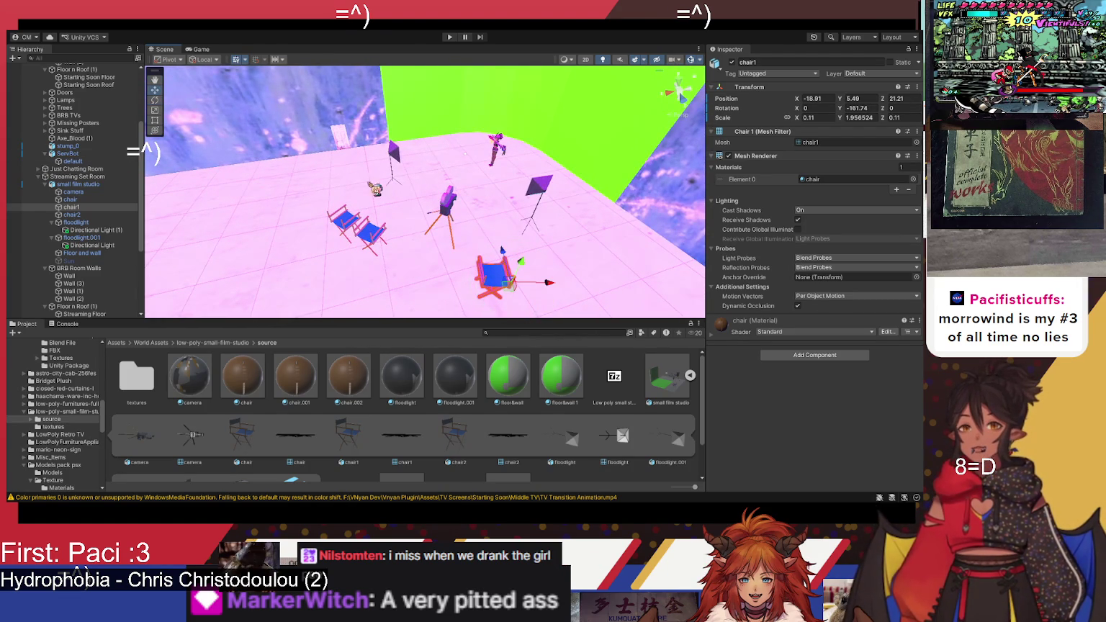
{"action": "left_click_drag", "start_coordinate": [570, 293], "coordinate": [569, 291]}
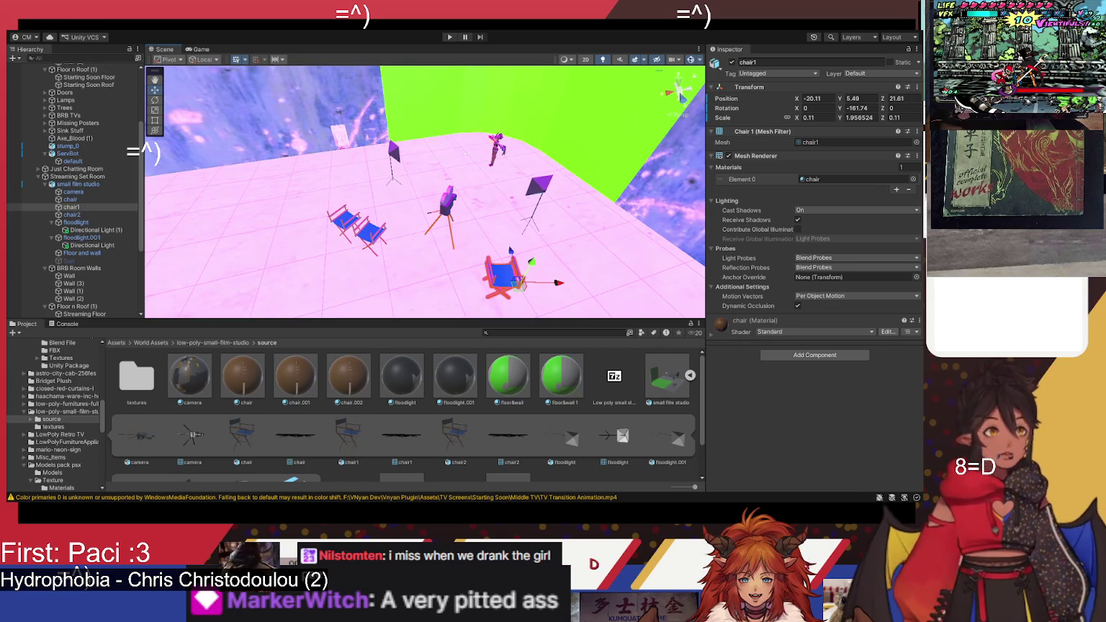
Step: Select chair2 from the Hierarchy and slide it next to the other chair
{"action": "mouse_move", "coordinate": [372, 207]}
{"action": "left_mouse_down"}
{"action": "mouse_move", "coordinate": [395, 197]}
{"action": "mouse_move", "coordinate": [472, 270]}
{"action": "left_mouse_up"}
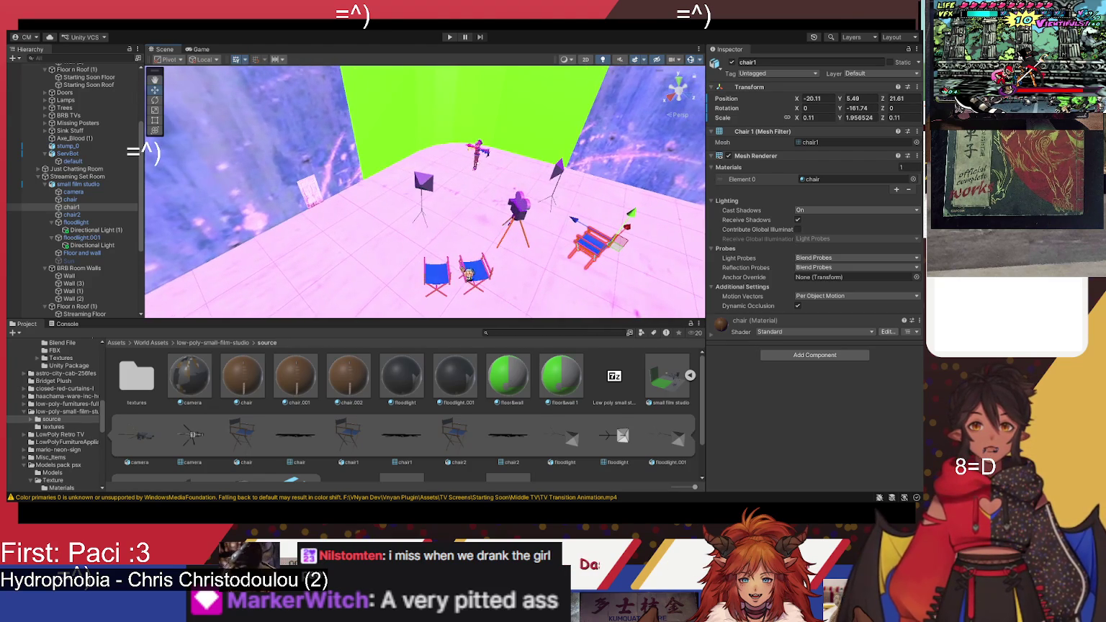
{"action": "left_click", "coordinate": [456, 281]}
{"action": "left_click", "coordinate": [435, 272]}
{"action": "left_click", "coordinate": [434, 267]}
{"action": "left_click", "coordinate": [72, 199]}
{"action": "left_click", "coordinate": [85, 206]}
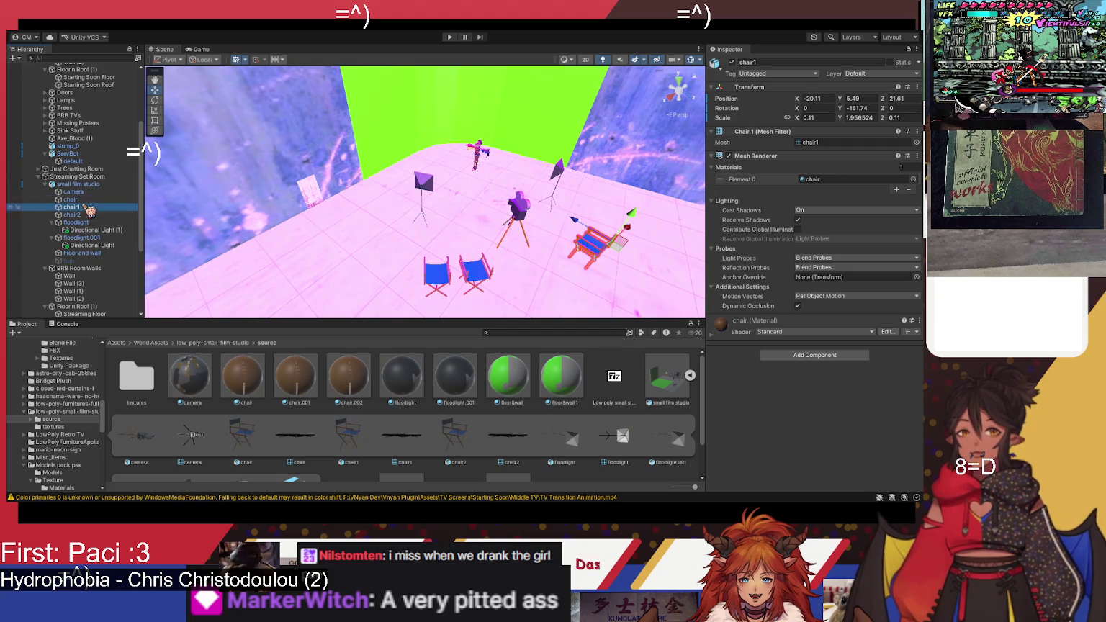
{"action": "left_click", "coordinate": [72, 215]}
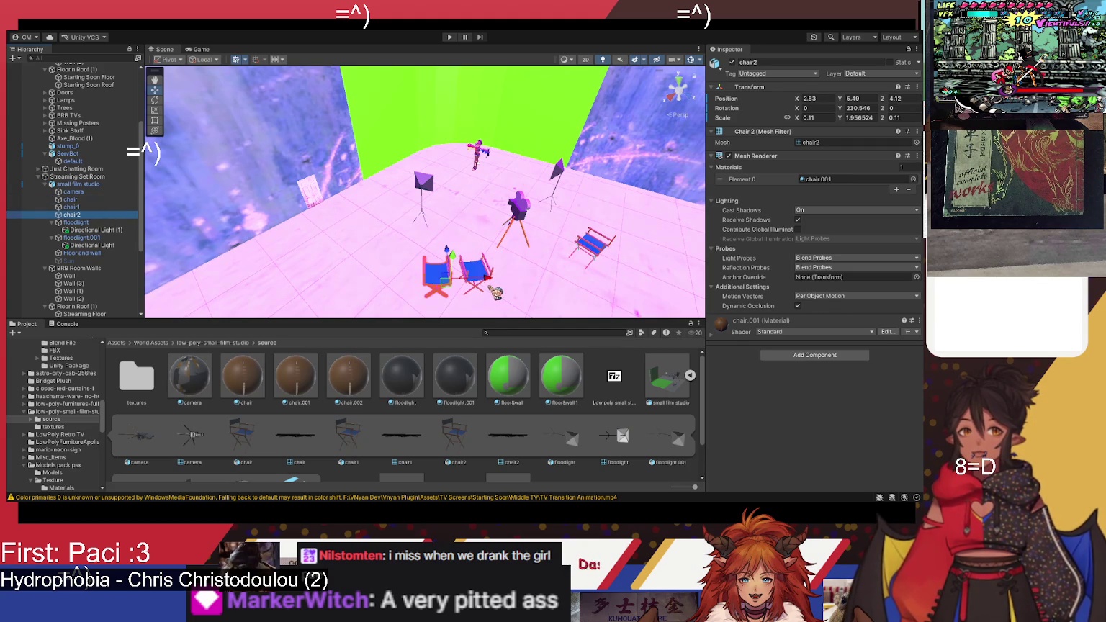
{"action": "left_click_drag", "start_coordinate": [496, 288], "coordinate": [466, 288]}
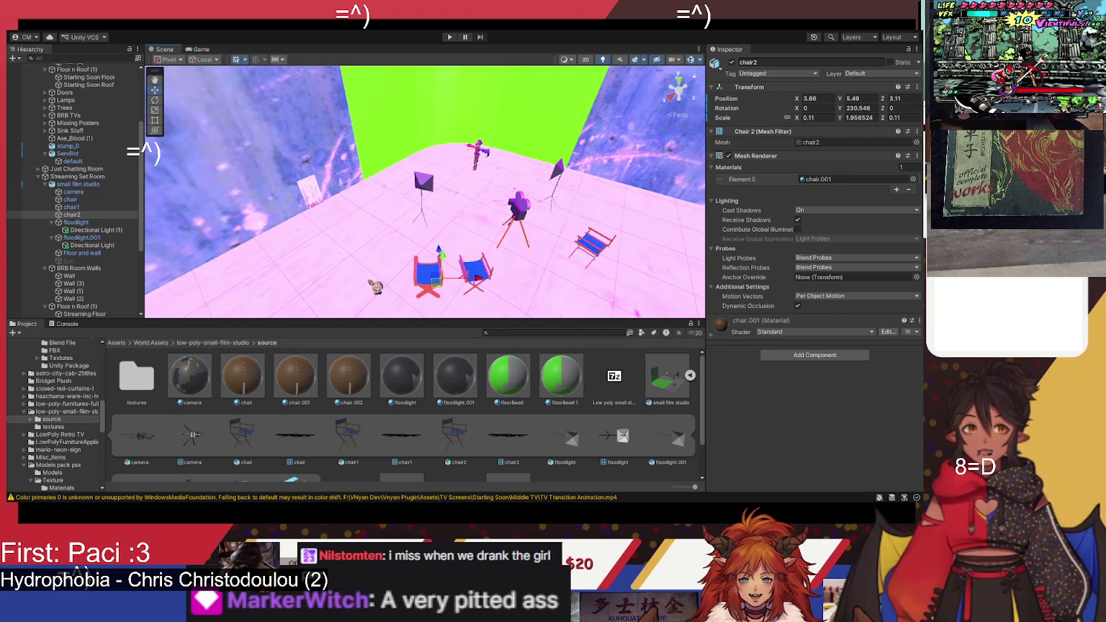
Step: Turn chair2 to about 245° on Y and nudge it to X 3.35, Z 2.97
{"action": "left_click", "coordinate": [155, 100]}
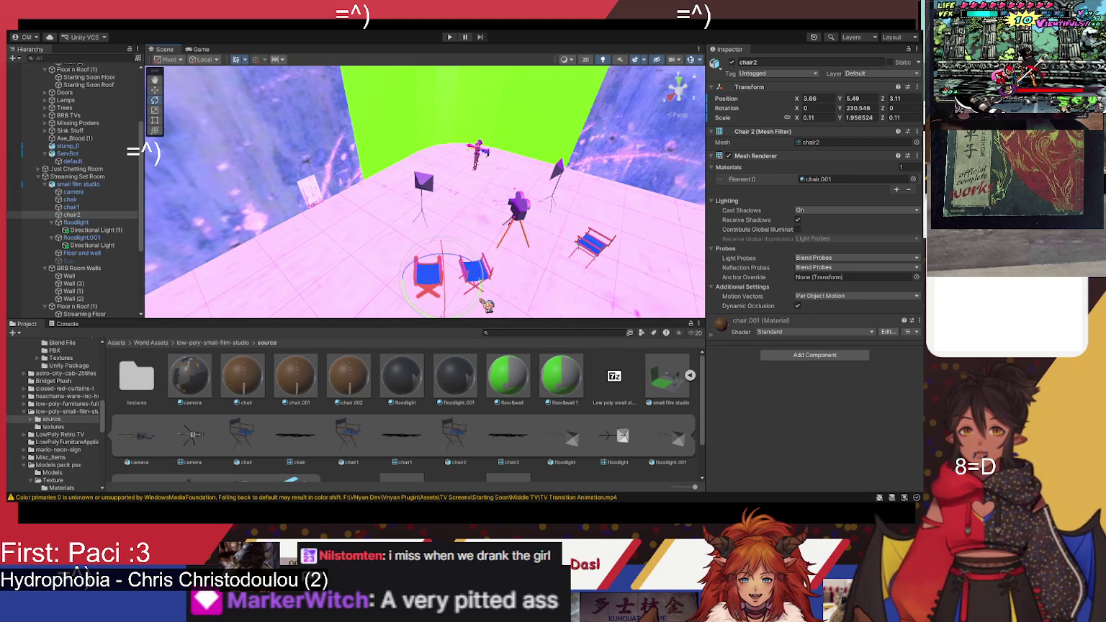
{"action": "left_click_drag", "start_coordinate": [485, 305], "coordinate": [467, 317]}
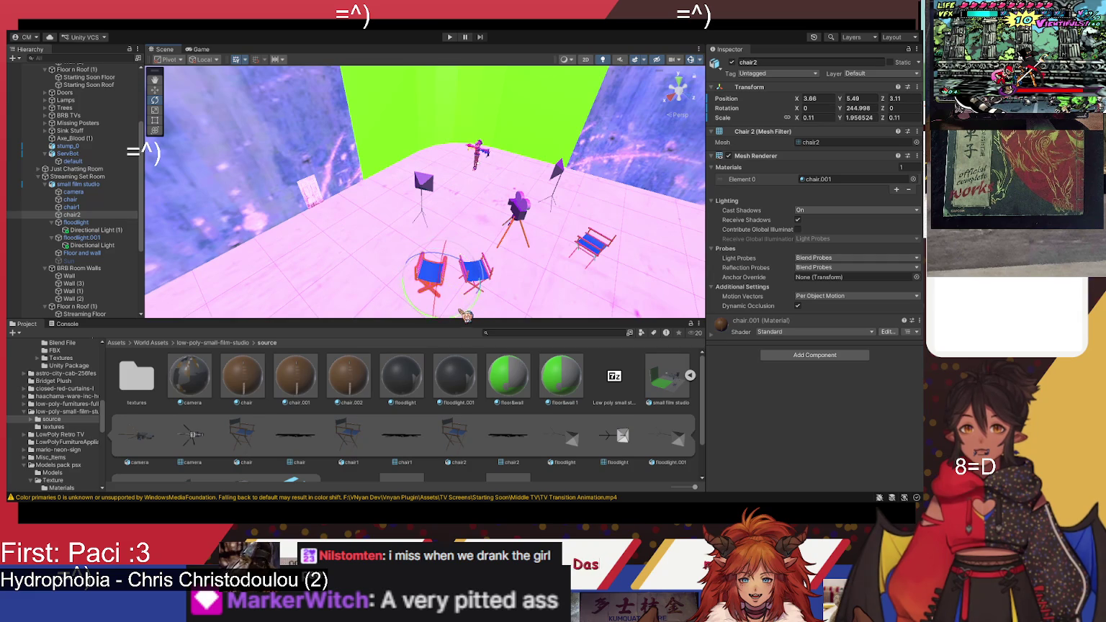
{"action": "key", "text": "w"}
{"action": "left_click_drag", "start_coordinate": [446, 254], "coordinate": [454, 252]}
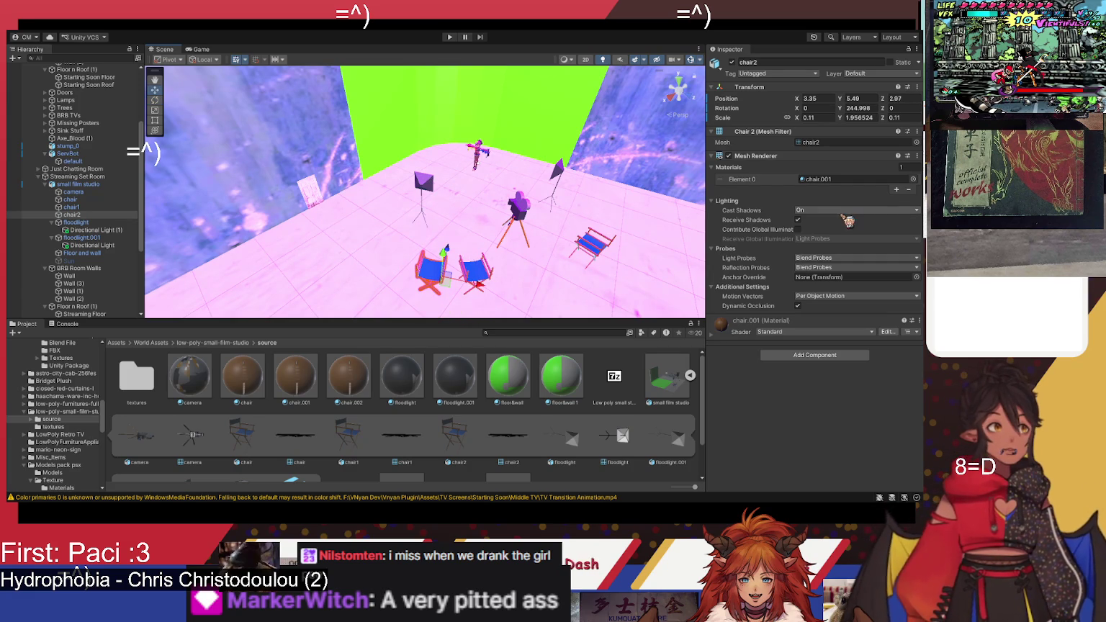
{"action": "mouse_move", "coordinate": [594, 192]}
{"action": "left_mouse_down"}
{"action": "mouse_move", "coordinate": [502, 208]}
{"action": "mouse_move", "coordinate": [458, 268]}
{"action": "left_mouse_up"}
{"action": "left_click", "coordinate": [459, 268]}
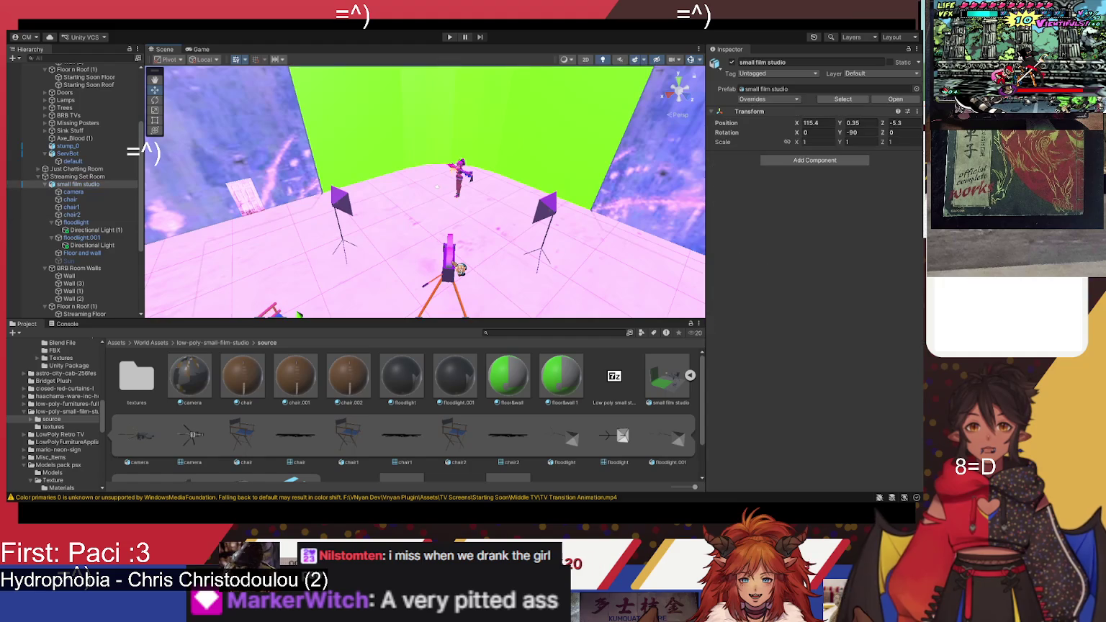
{"action": "left_click", "coordinate": [455, 261]}
{"action": "mouse_move", "coordinate": [494, 219]}
{"action": "left_mouse_down"}
{"action": "mouse_move", "coordinate": [474, 186]}
{"action": "mouse_move", "coordinate": [514, 201]}
{"action": "left_mouse_up"}
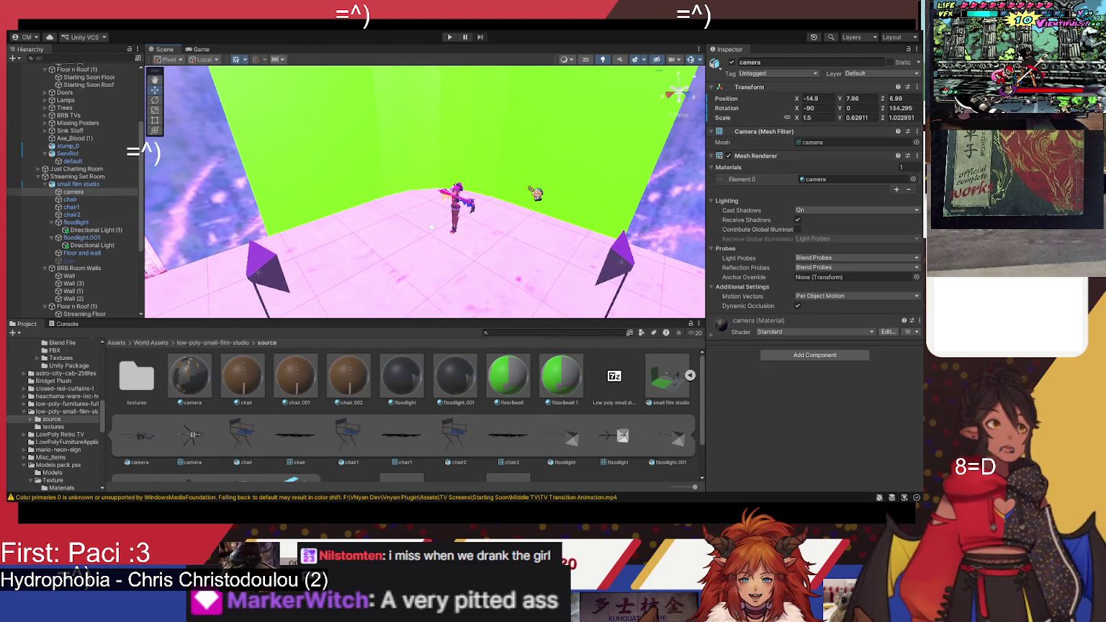
Step: Activate PSX Pack V1, frame it and fly over its pink desk and kitchen furniture
{"action": "left_click", "coordinate": [38, 177]}
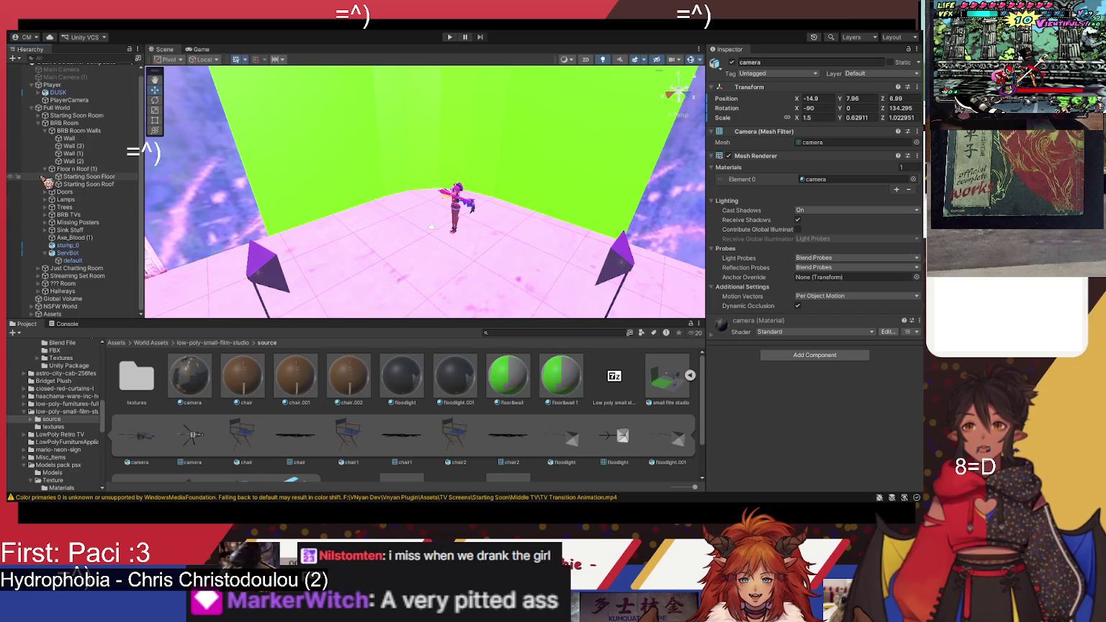
{"action": "scroll", "coordinate": [45, 317], "scroll_direction": "down", "scroll_amount": 2}
{"action": "left_click", "coordinate": [69, 284]}
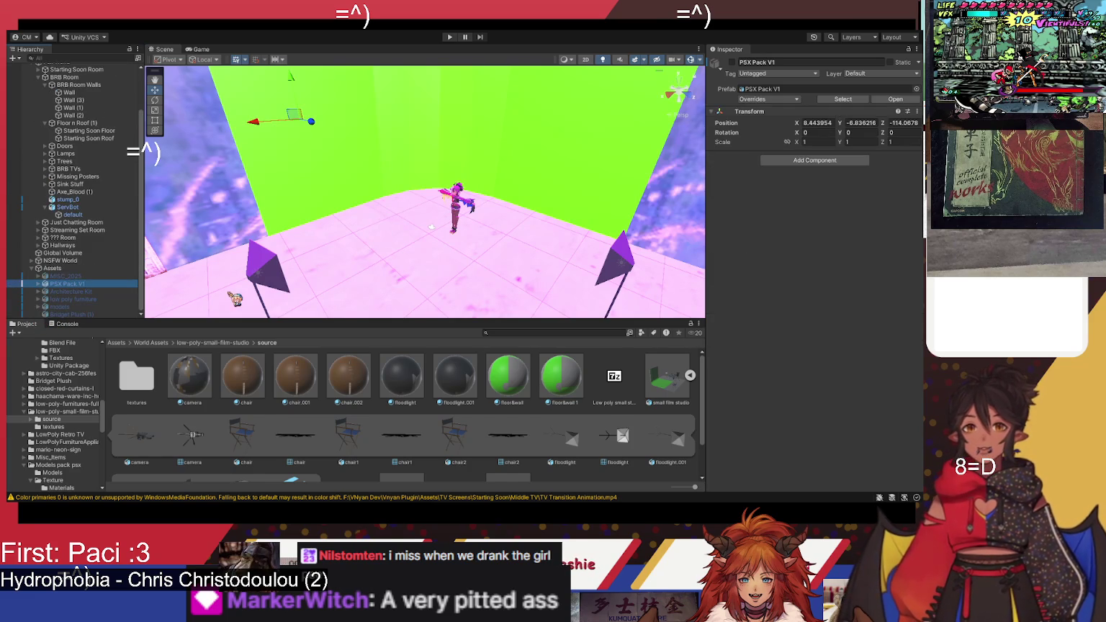
{"action": "key", "text": "f"}
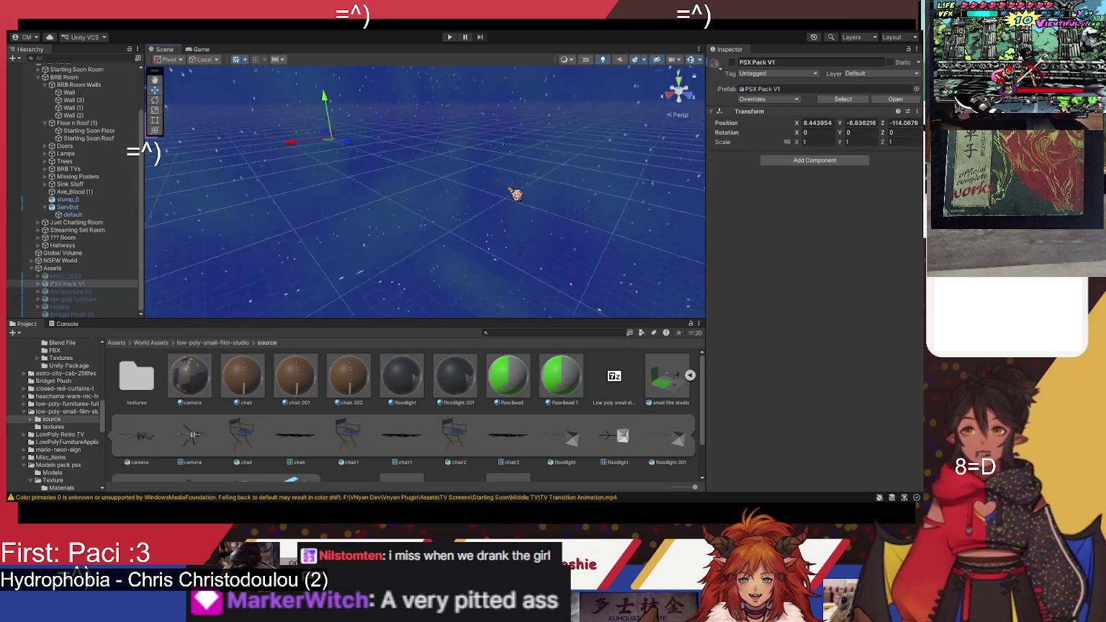
{"action": "left_click", "coordinate": [732, 62]}
{"action": "mouse_move", "coordinate": [303, 133]}
{"action": "left_mouse_down"}
{"action": "mouse_move", "coordinate": [52, 222]}
{"action": "mouse_move", "coordinate": [153, 247]}
{"action": "left_mouse_up"}
{"action": "mouse_move", "coordinate": [527, 189]}
{"action": "left_mouse_down"}
{"action": "mouse_move", "coordinate": [533, 159]}
{"action": "mouse_move", "coordinate": [574, 118]}
{"action": "mouse_move", "coordinate": [666, 110]}
{"action": "left_mouse_up"}
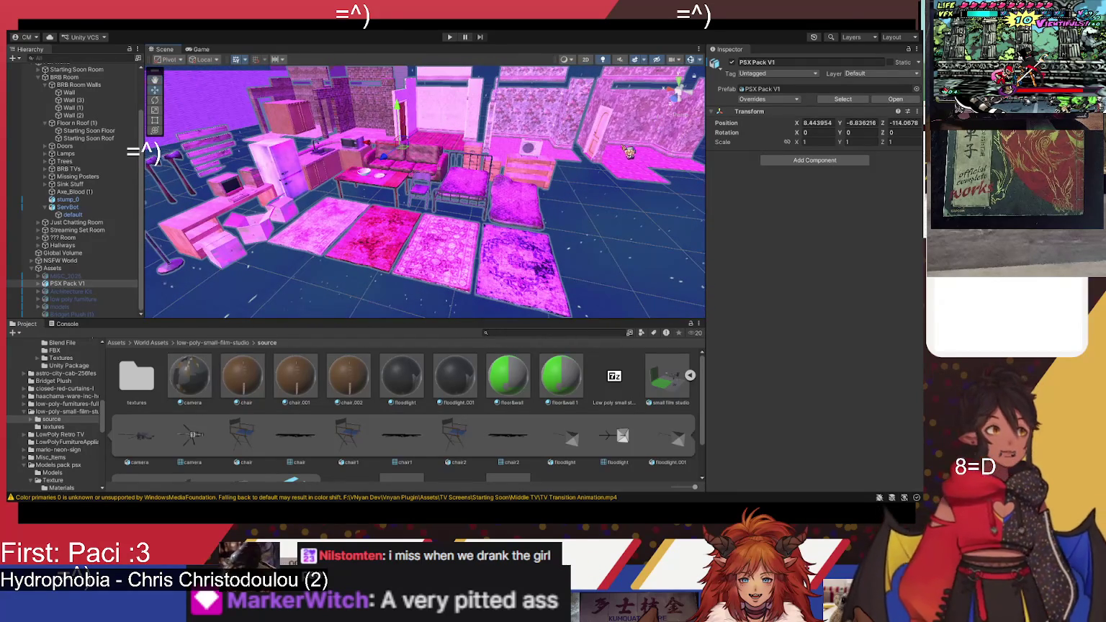
{"action": "left_click", "coordinate": [71, 291]}
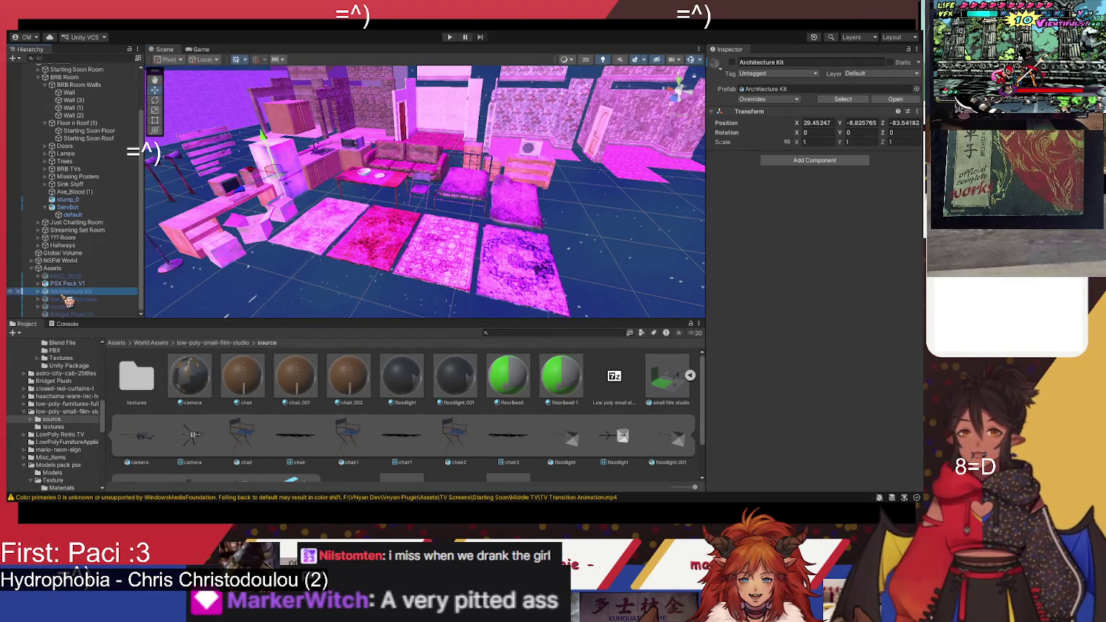
Step: Frame the Architecture Kit and tick its active checkbox to show it
{"action": "key", "text": "Up"}
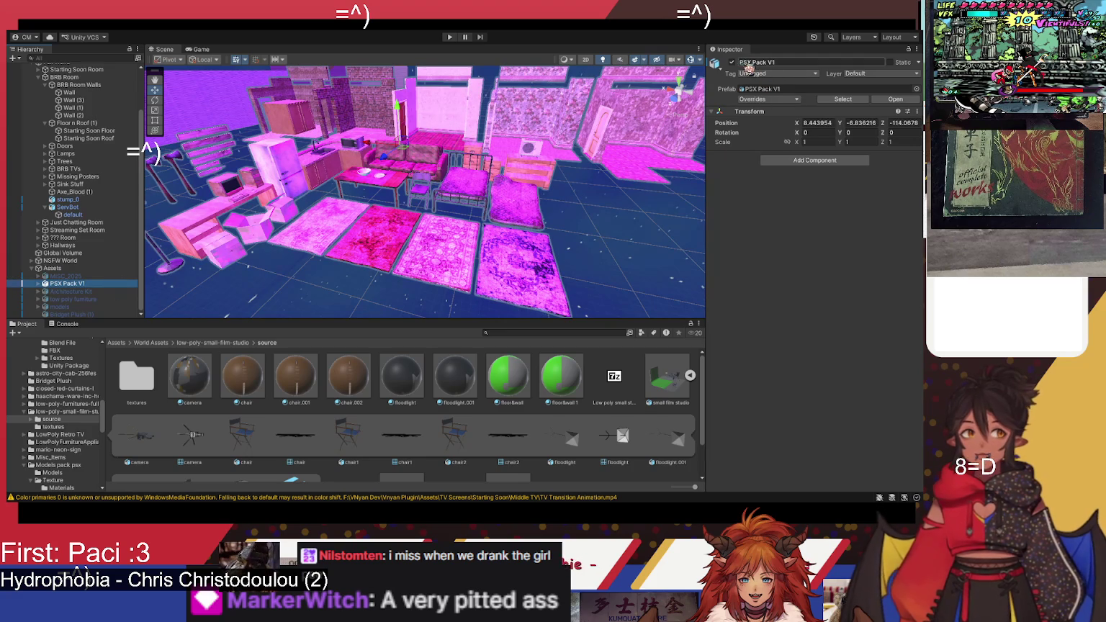
{"action": "key", "text": "Down"}
{"action": "key", "text": "f"}
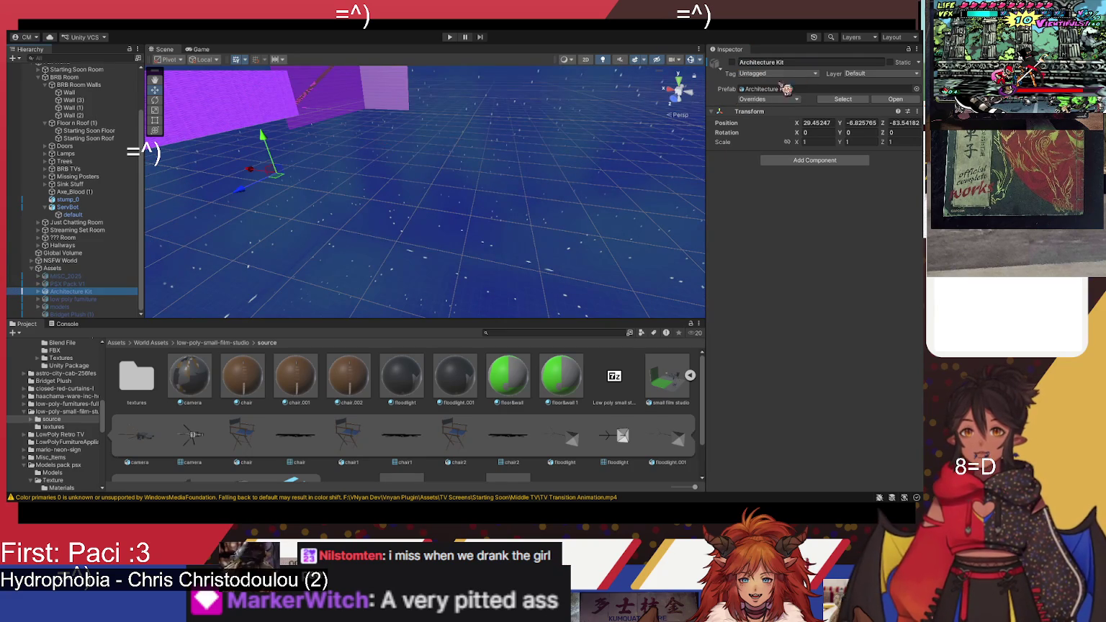
{"action": "left_click", "coordinate": [731, 62]}
{"action": "left_click_drag", "start_coordinate": [408, 166], "coordinate": [488, 233]}
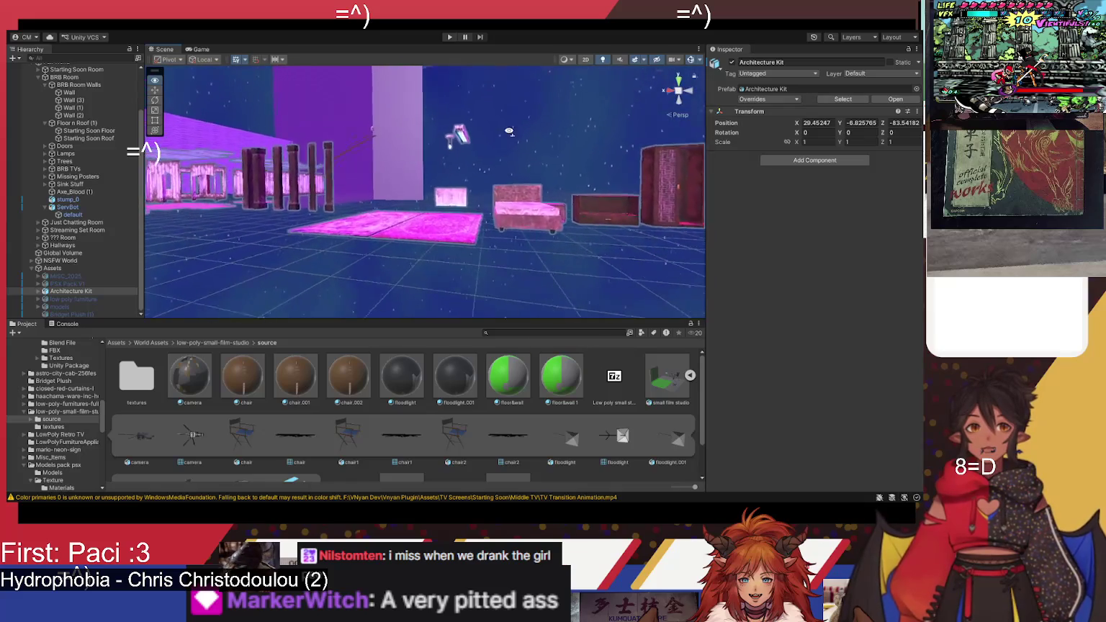
{"action": "left_click_drag", "start_coordinate": [491, 182], "coordinate": [539, 173]}
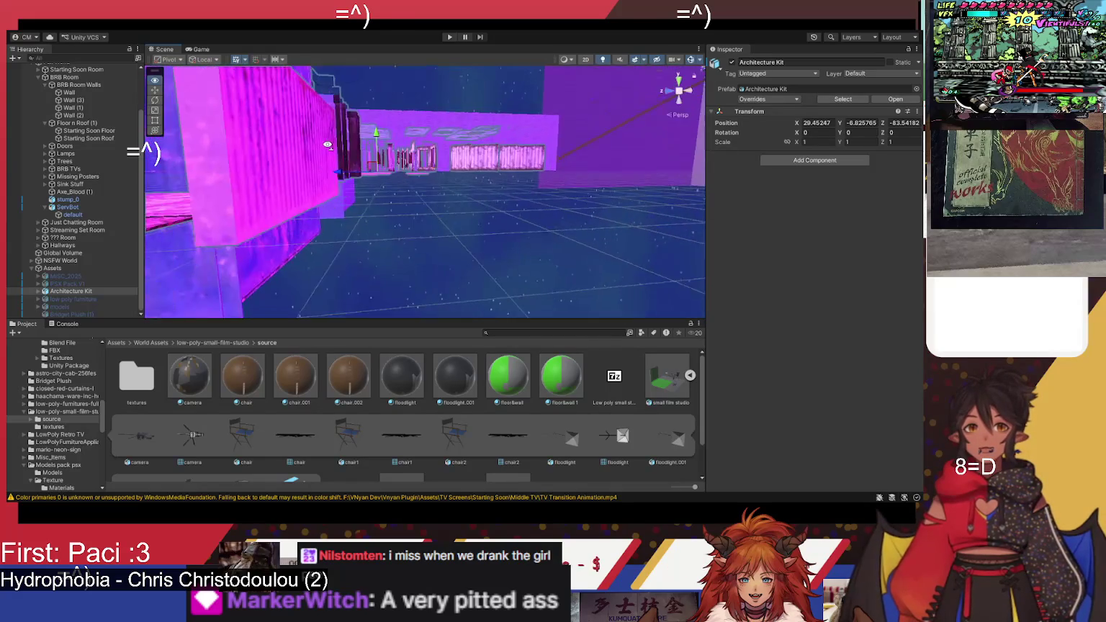
Step: Fly around the kit inspecting the pink radiator, pillars, bed and hanging lamp
{"action": "left_click", "coordinate": [416, 148]}
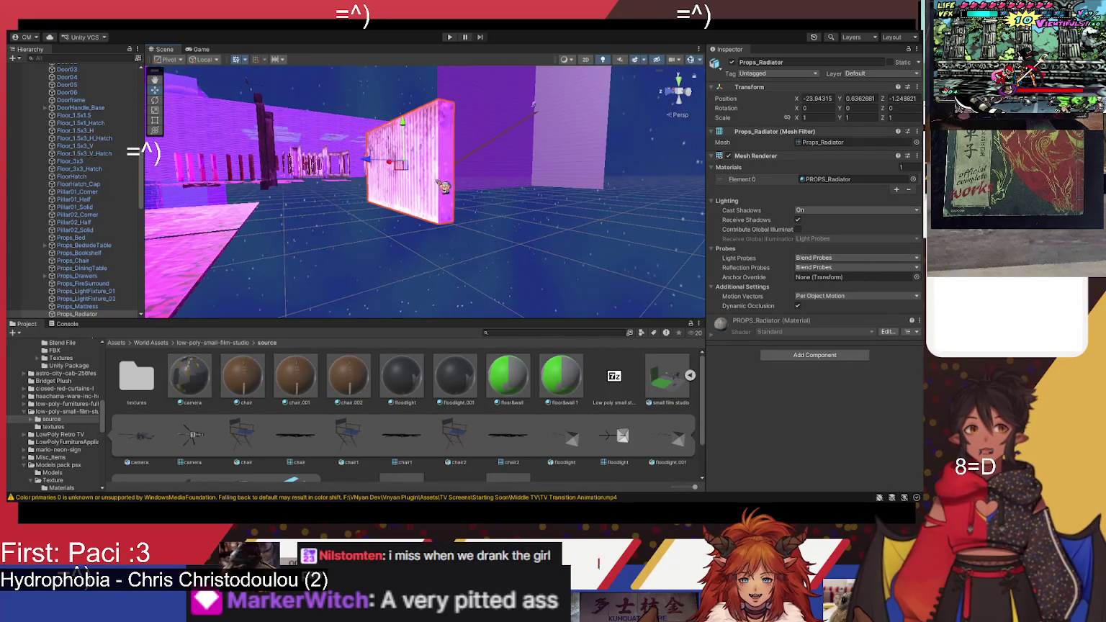
{"action": "left_click_drag", "start_coordinate": [216, 224], "coordinate": [420, 223]}
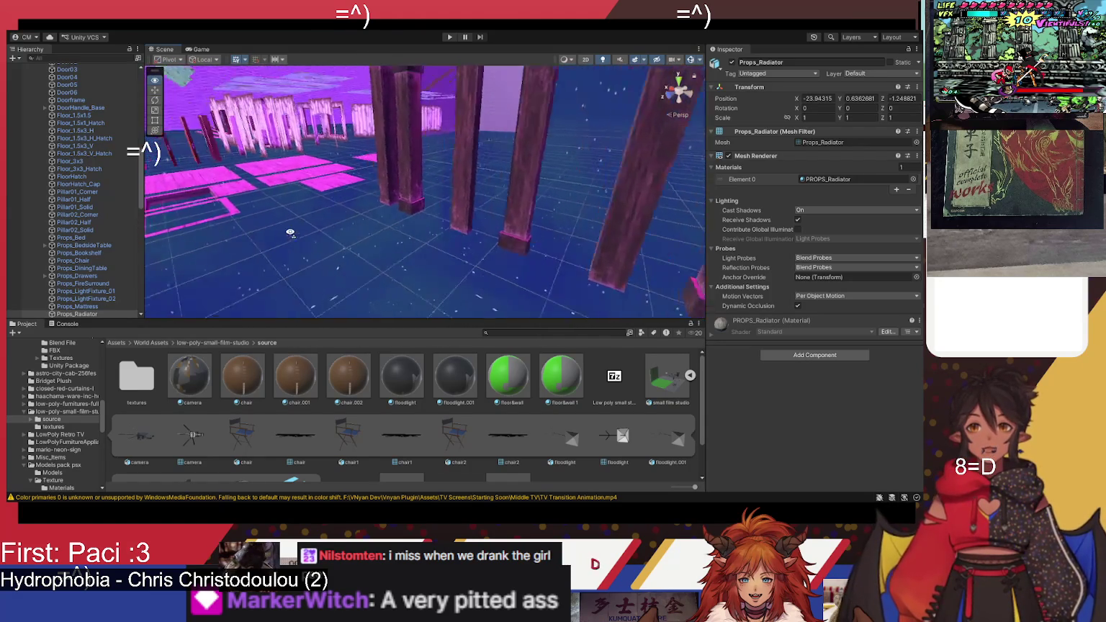
{"action": "mouse_move", "coordinate": [215, 201]}
{"action": "left_mouse_down"}
{"action": "mouse_move", "coordinate": [427, 217]}
{"action": "mouse_move", "coordinate": [469, 202]}
{"action": "left_mouse_up"}
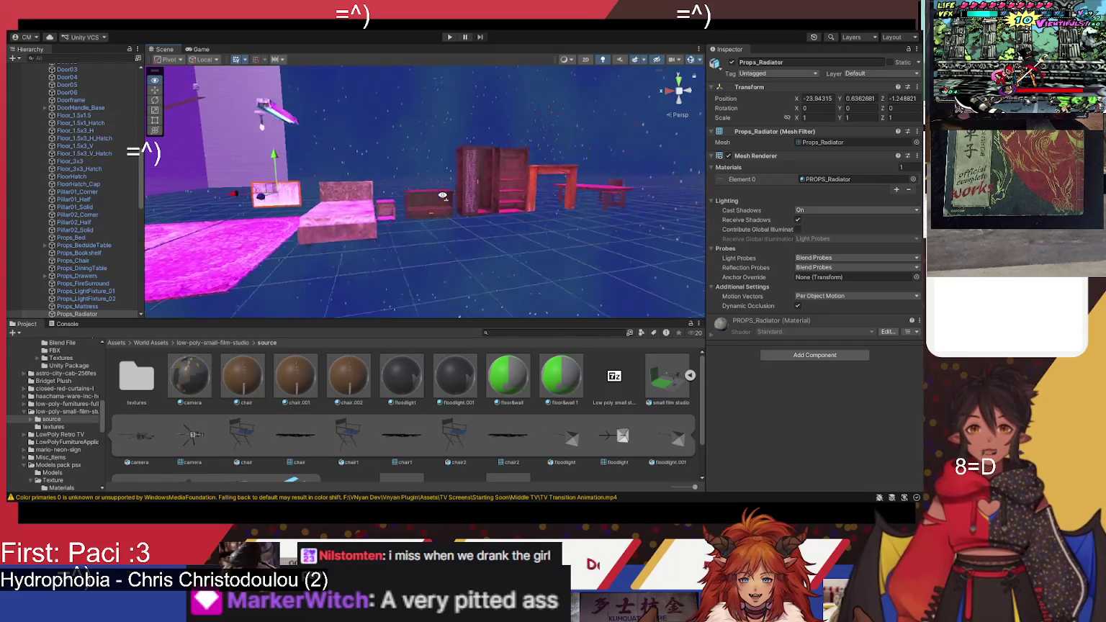
{"action": "left_click_drag", "start_coordinate": [442, 195], "coordinate": [346, 191]}
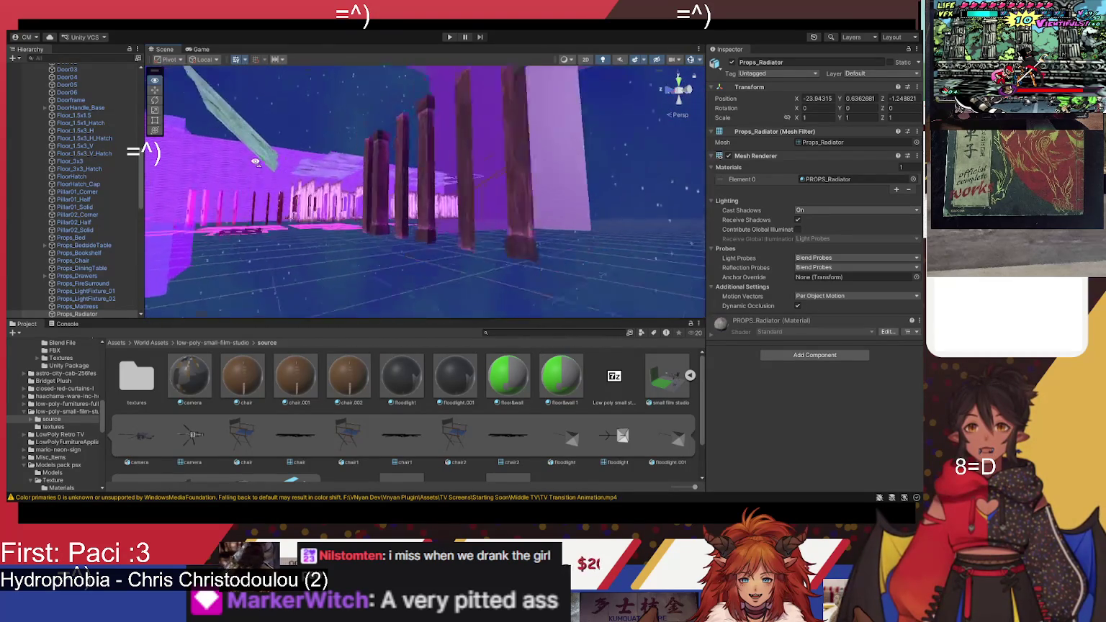
{"action": "left_click_drag", "start_coordinate": [356, 184], "coordinate": [363, 181]}
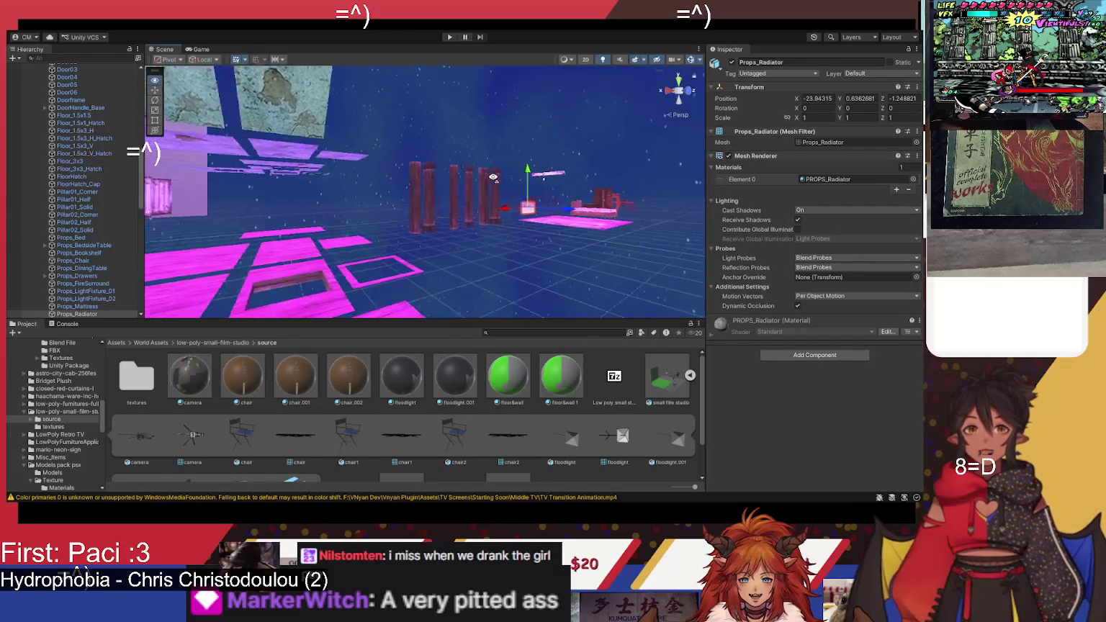
{"action": "mouse_move", "coordinate": [486, 179]}
{"action": "left_mouse_down"}
{"action": "mouse_move", "coordinate": [340, 147]}
{"action": "mouse_move", "coordinate": [424, 216]}
{"action": "mouse_move", "coordinate": [448, 214]}
{"action": "left_mouse_up"}
{"action": "left_click", "coordinate": [425, 249]}
{"action": "left_click", "coordinate": [462, 121]}
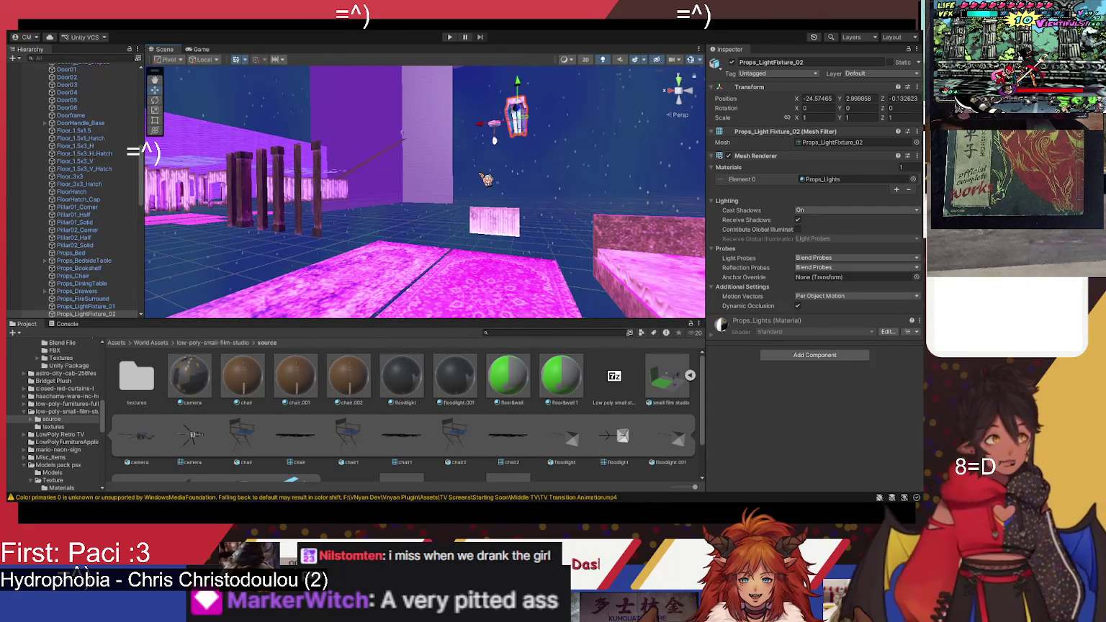
{"action": "mouse_move", "coordinate": [482, 225]}
{"action": "left_mouse_down"}
{"action": "mouse_move", "coordinate": [561, 223]}
{"action": "mouse_move", "coordinate": [540, 231]}
{"action": "left_mouse_up"}
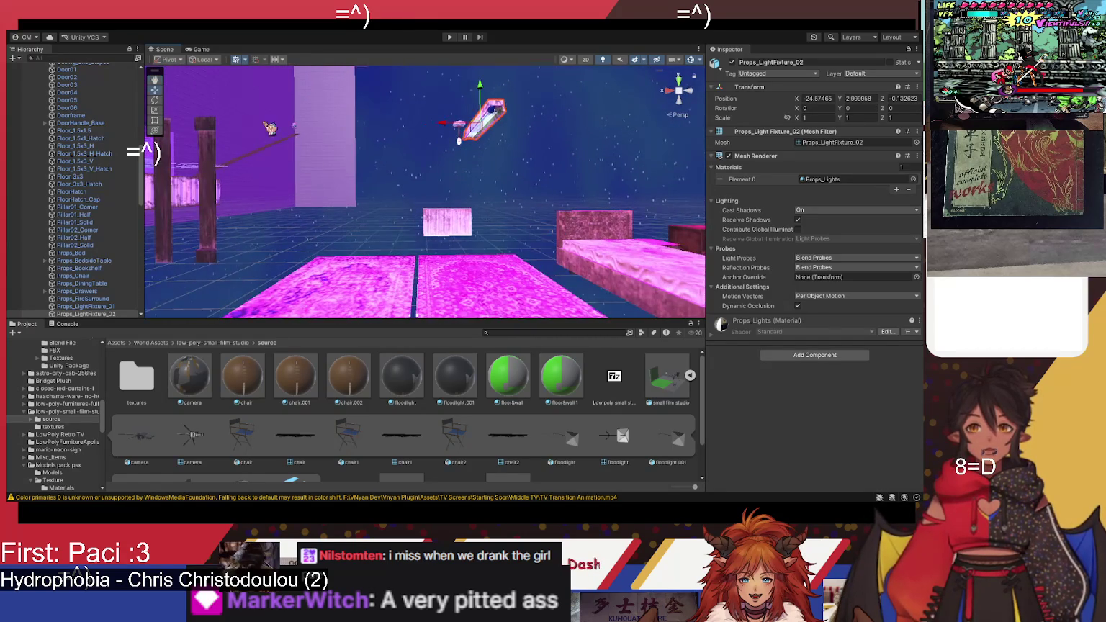
{"action": "scroll", "coordinate": [65, 274], "scroll_direction": "up", "scroll_amount": 5}
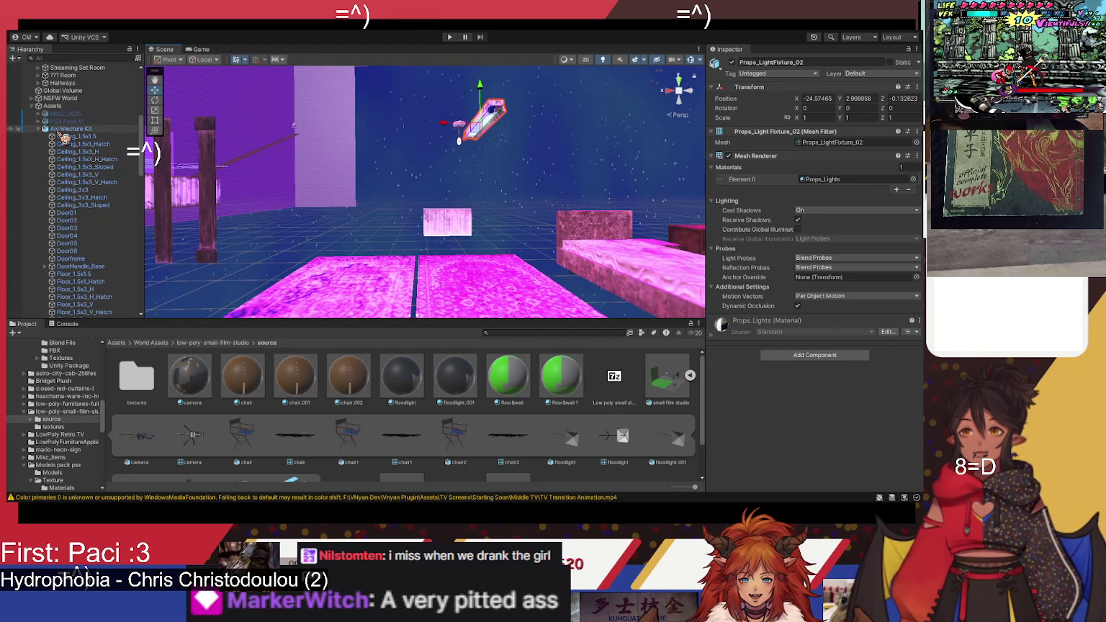
Step: Deactivate the Architecture Kit and activate the low poly furniture pack
{"action": "left_click", "coordinate": [67, 129]}
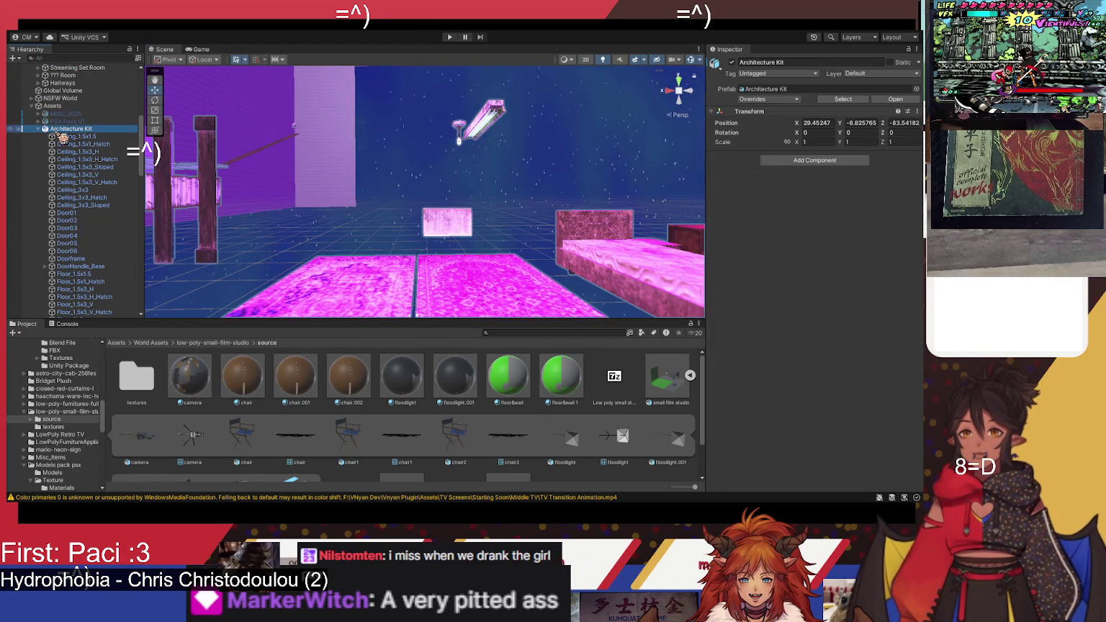
{"action": "left_click", "coordinate": [732, 62]}
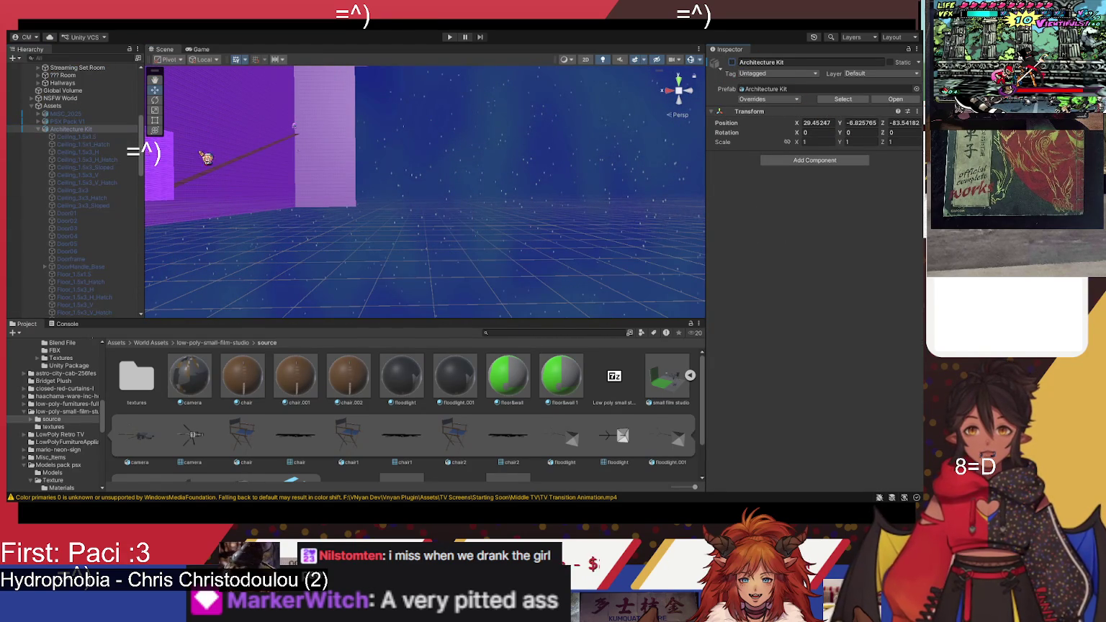
{"action": "left_click", "coordinate": [41, 129]}
{"action": "left_click", "coordinate": [72, 299]}
{"action": "left_click", "coordinate": [732, 62]}
{"action": "mouse_move", "coordinate": [518, 180]}
{"action": "left_mouse_down"}
{"action": "mouse_move", "coordinate": [275, 216]}
{"action": "mouse_move", "coordinate": [393, 167]}
{"action": "mouse_move", "coordinate": [395, 227]}
{"action": "mouse_move", "coordinate": [377, 231]}
{"action": "mouse_move", "coordinate": [396, 215]}
{"action": "mouse_move", "coordinate": [365, 203]}
{"action": "left_mouse_up"}
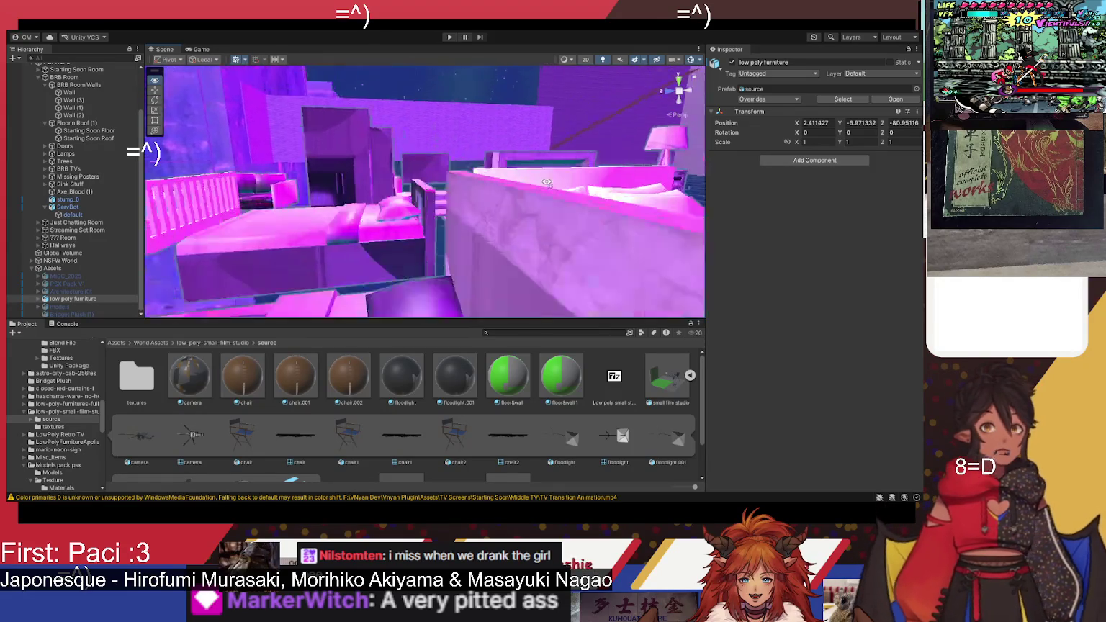
{"action": "left_click_drag", "start_coordinate": [509, 209], "coordinate": [273, 223]}
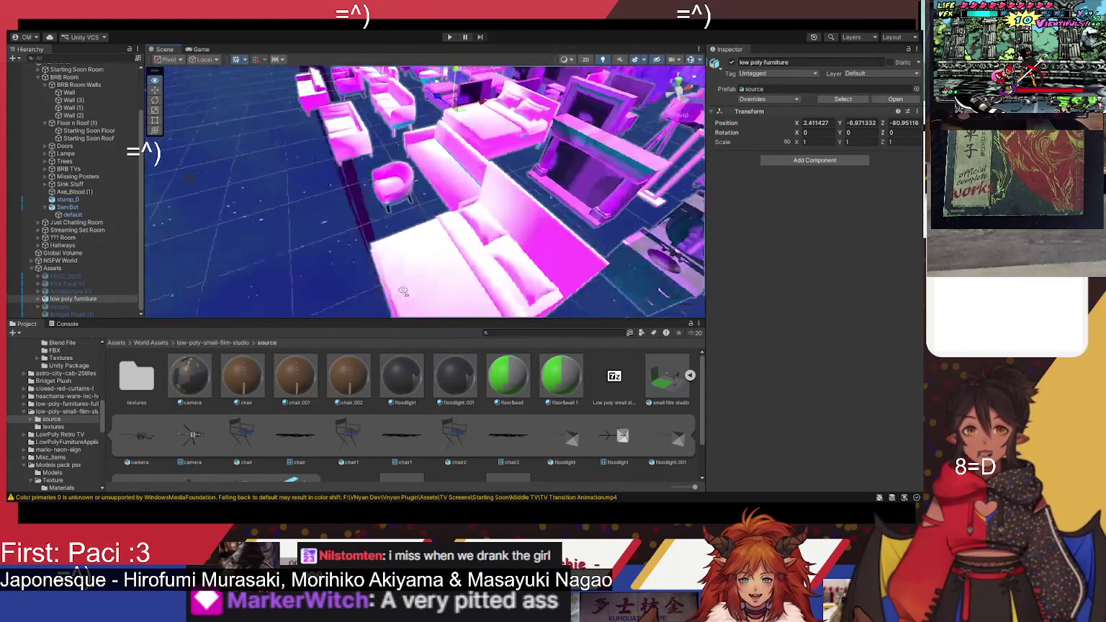
{"action": "left_click_drag", "start_coordinate": [555, 257], "coordinate": [499, 200]}
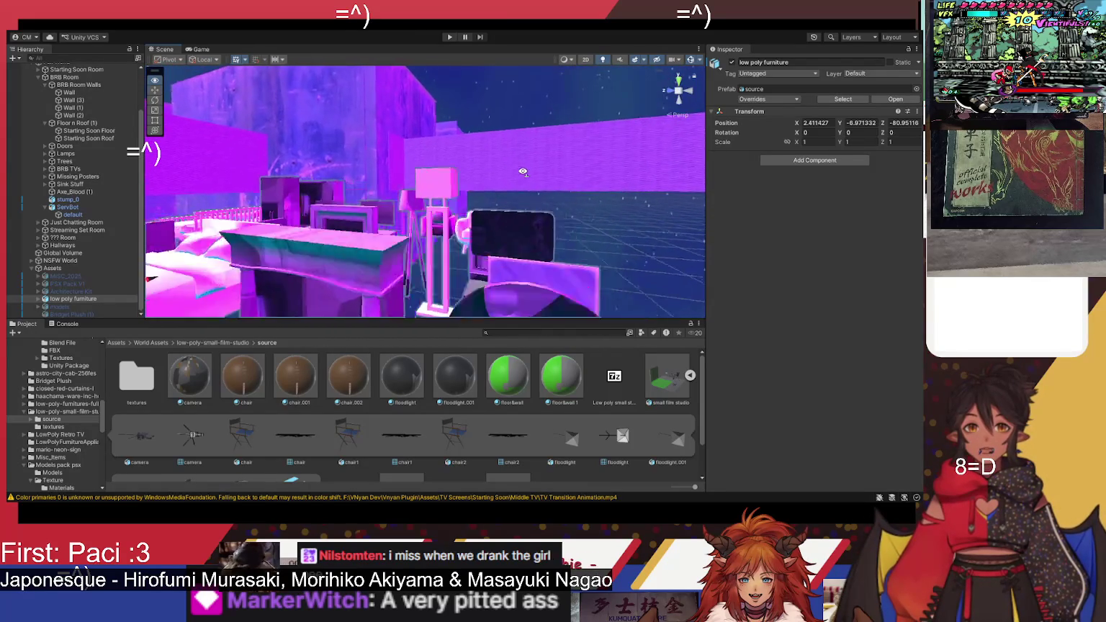
{"action": "left_click_drag", "start_coordinate": [496, 185], "coordinate": [464, 213]}
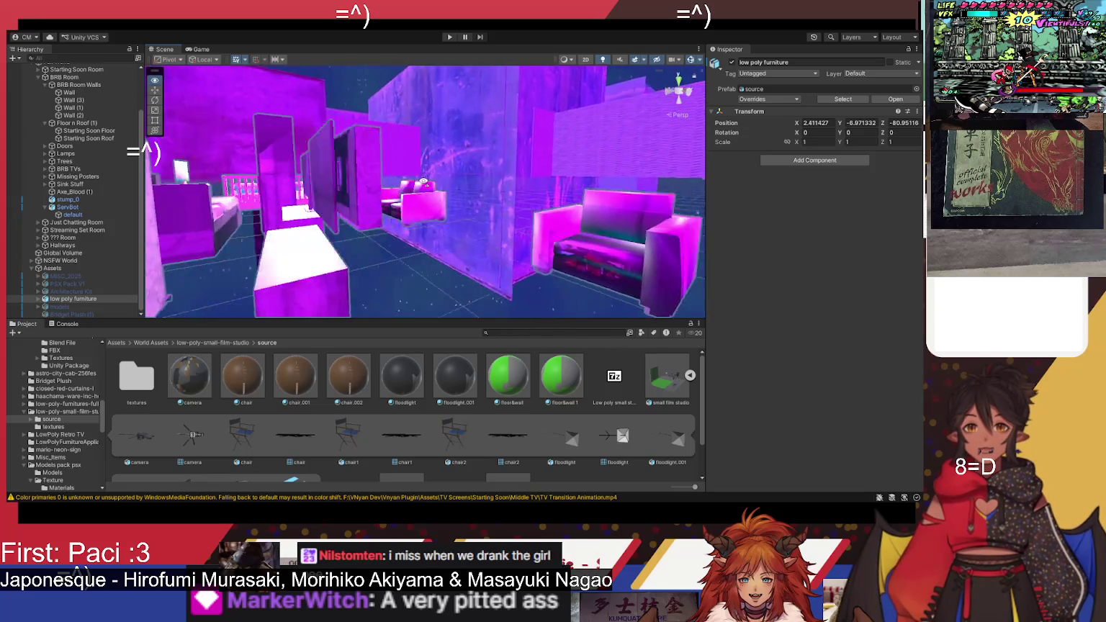
{"action": "left_click_drag", "start_coordinate": [314, 166], "coordinate": [564, 195]}
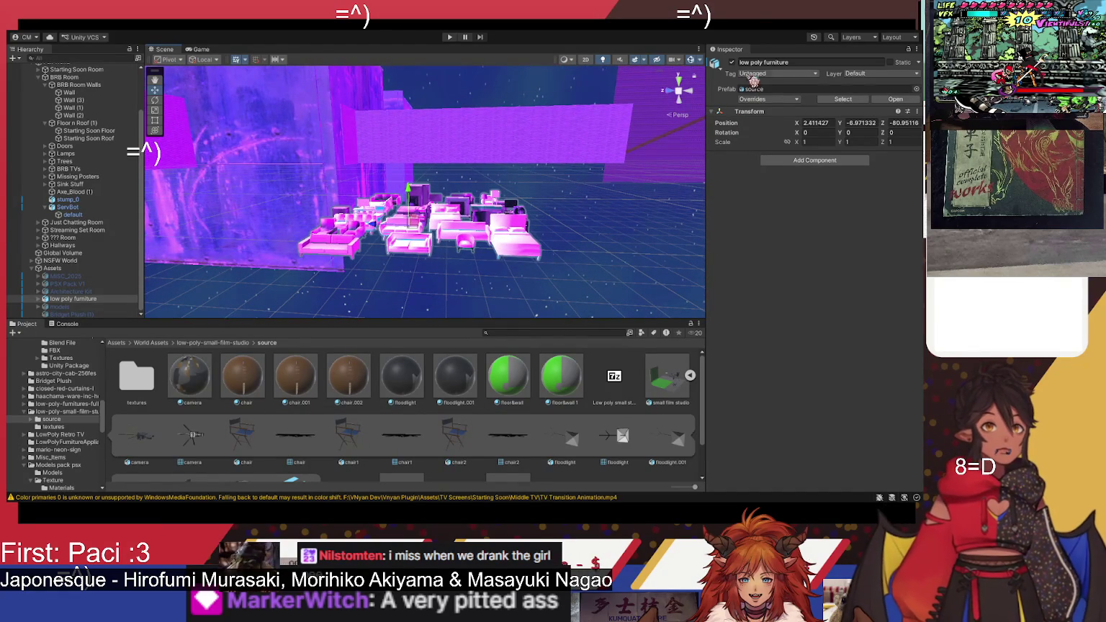
{"action": "left_click", "coordinate": [733, 63]}
Step: Activate the models set and fly in to select one of its desks
{"action": "left_click", "coordinate": [60, 306]}
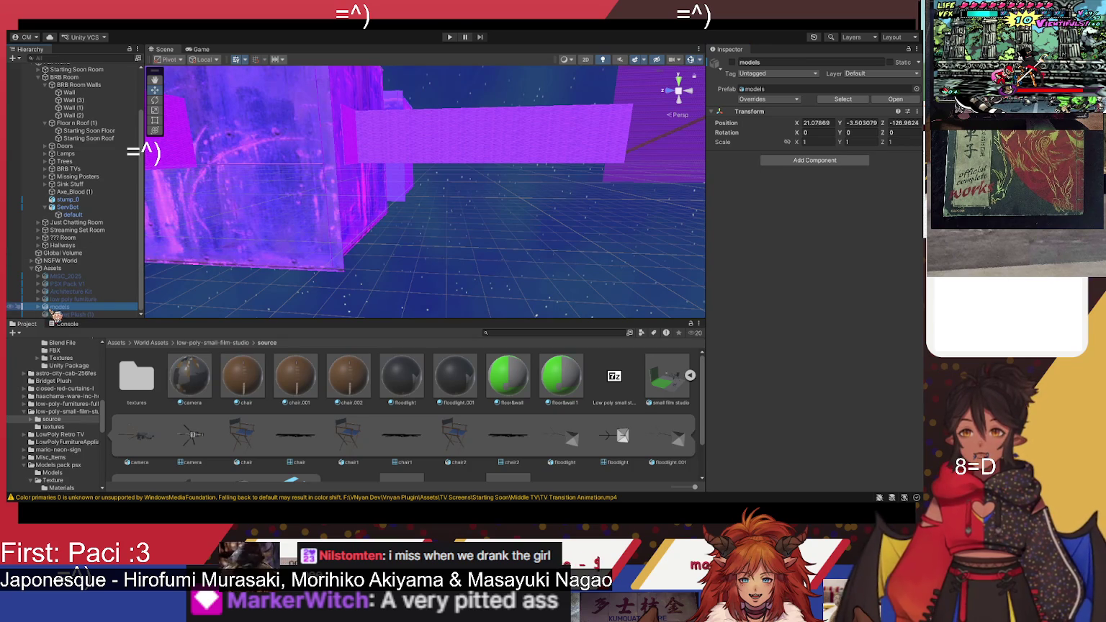
{"action": "left_click", "coordinate": [732, 63]}
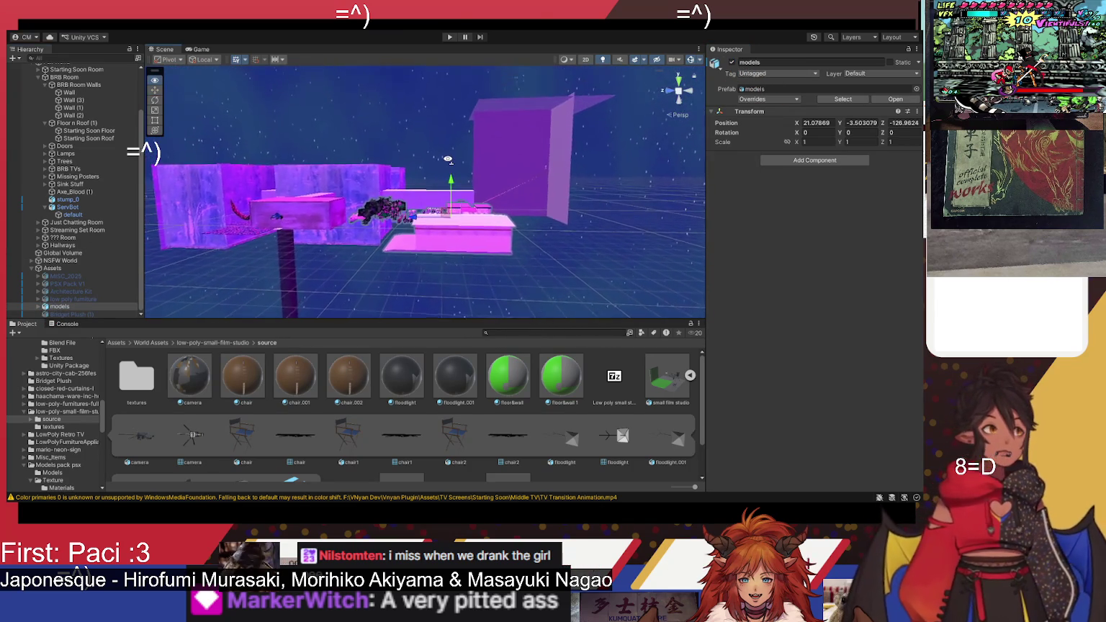
{"action": "key", "text": "w"}
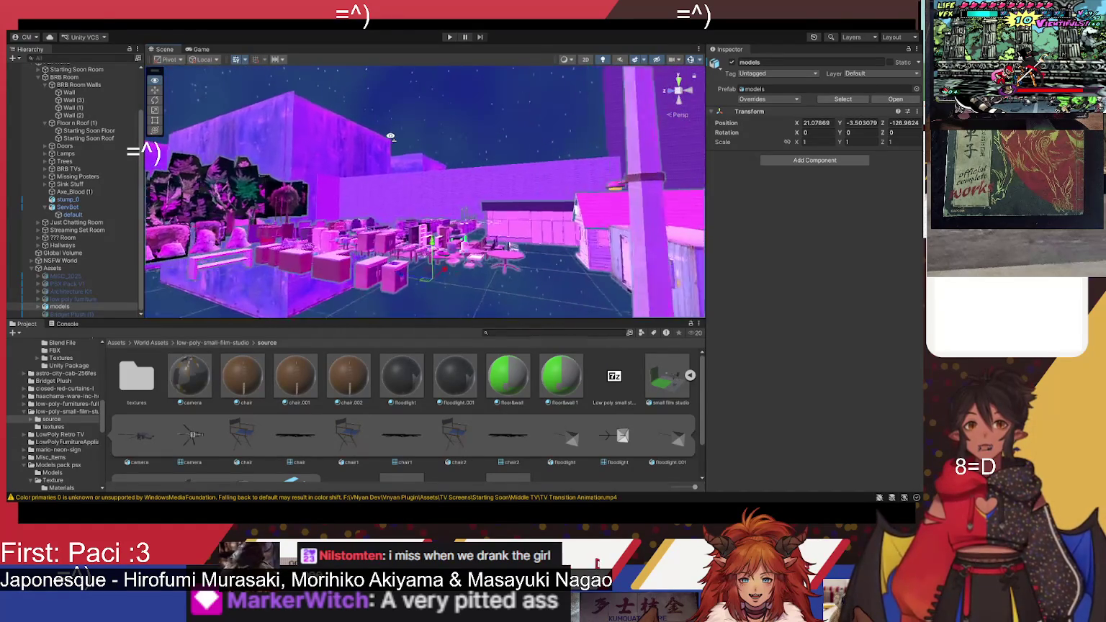
{"action": "key", "text": "w"}
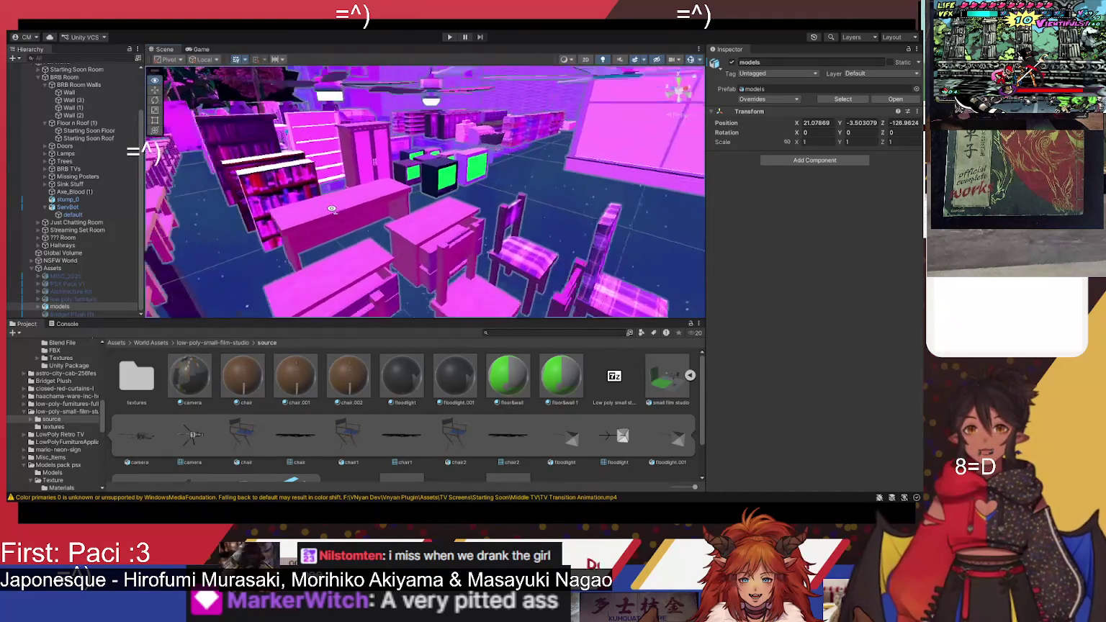
{"action": "left_click", "coordinate": [468, 195]}
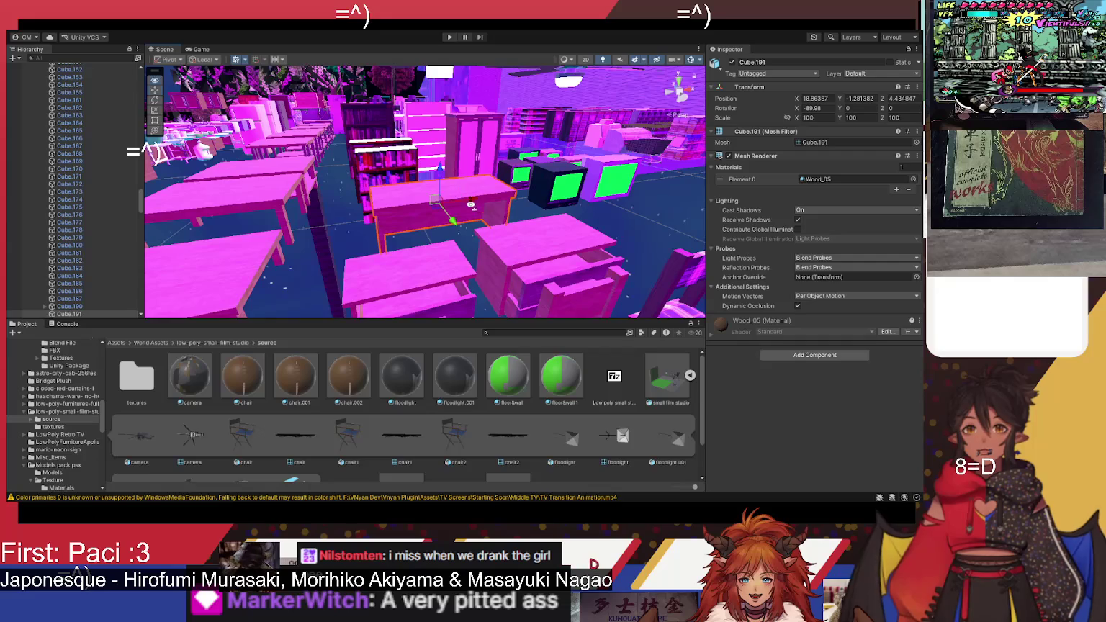
Step: Fly around the room inspecting its tables, couches, kitchen counters, shelves, van and foliage props
{"action": "left_click_drag", "start_coordinate": [442, 217], "coordinate": [398, 174]}
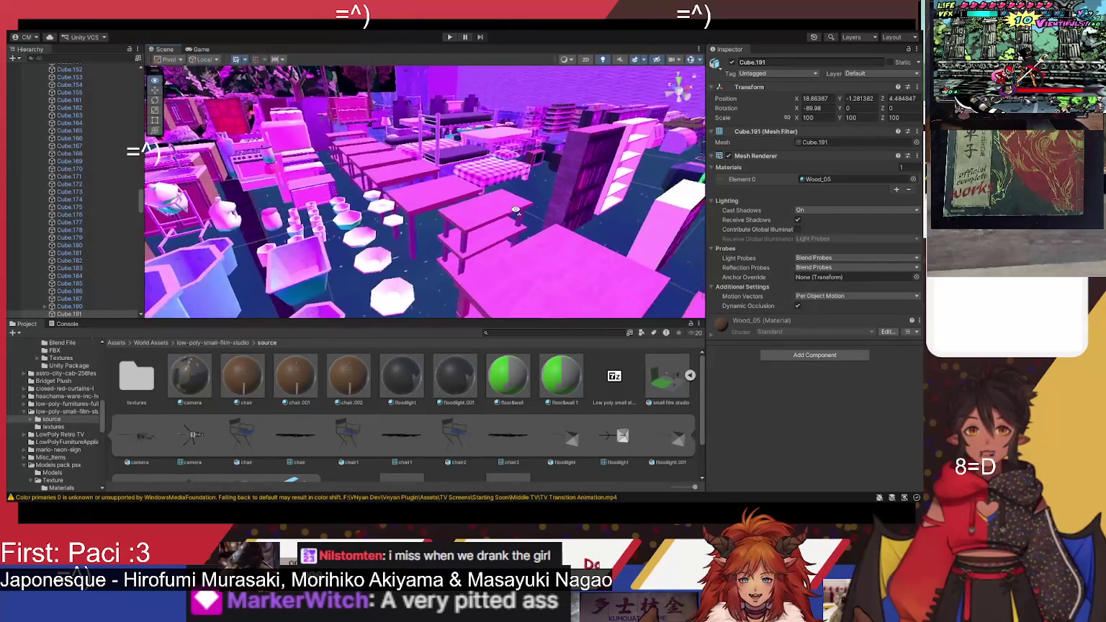
{"action": "left_click_drag", "start_coordinate": [495, 192], "coordinate": [522, 184]}
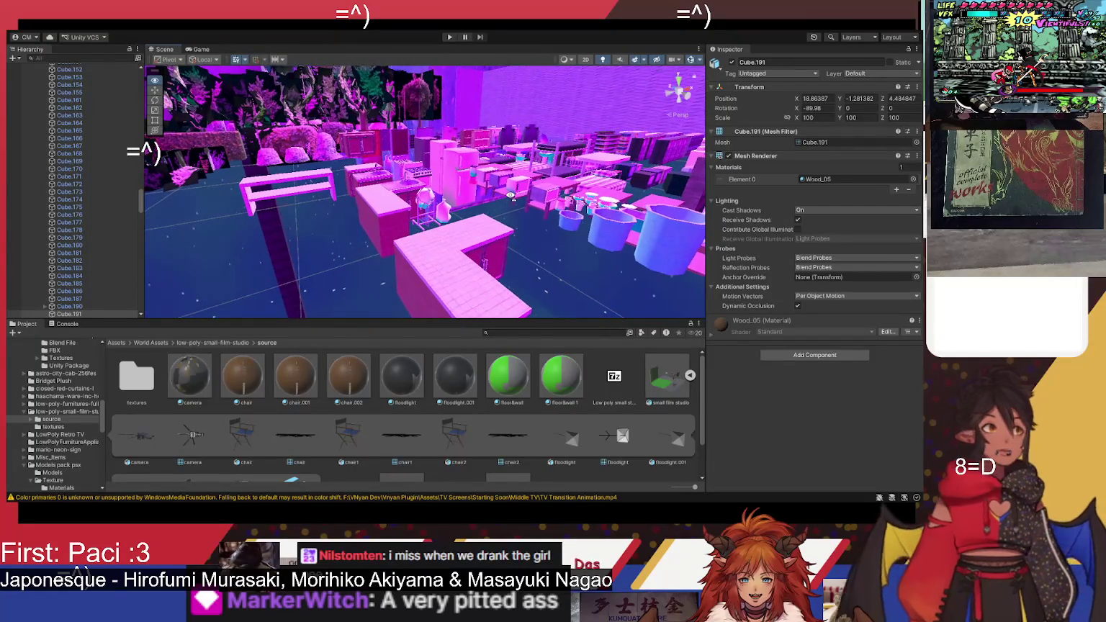
{"action": "left_click_drag", "start_coordinate": [656, 221], "coordinate": [512, 223]}
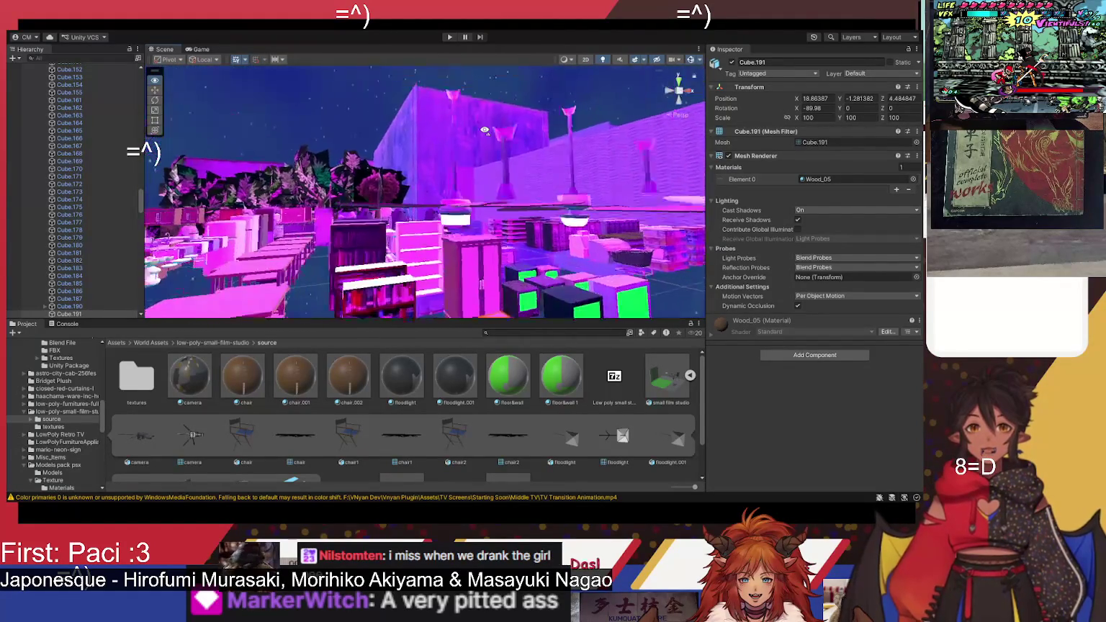
{"action": "left_click_drag", "start_coordinate": [402, 197], "coordinate": [407, 155]}
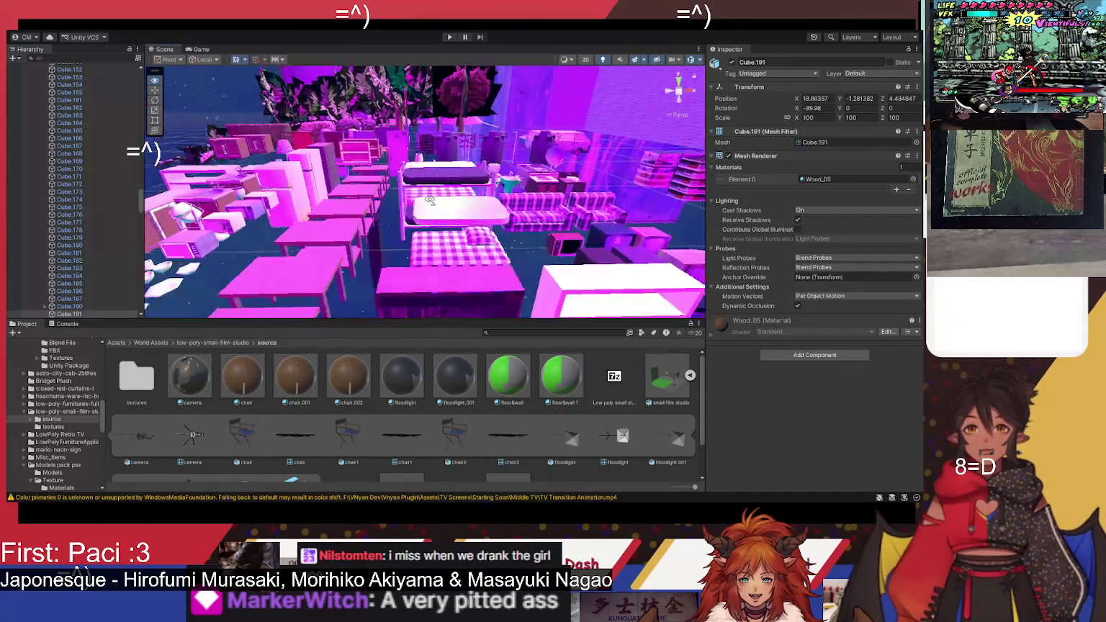
{"action": "left_click_drag", "start_coordinate": [452, 170], "coordinate": [409, 213]}
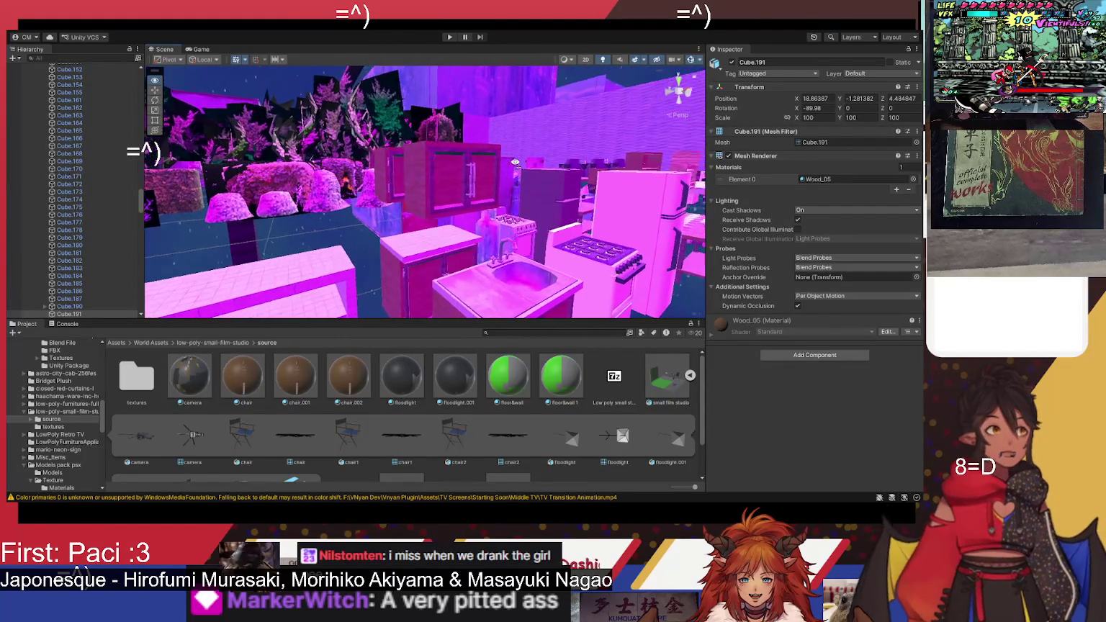
{"action": "left_click_drag", "start_coordinate": [504, 150], "coordinate": [491, 163]}
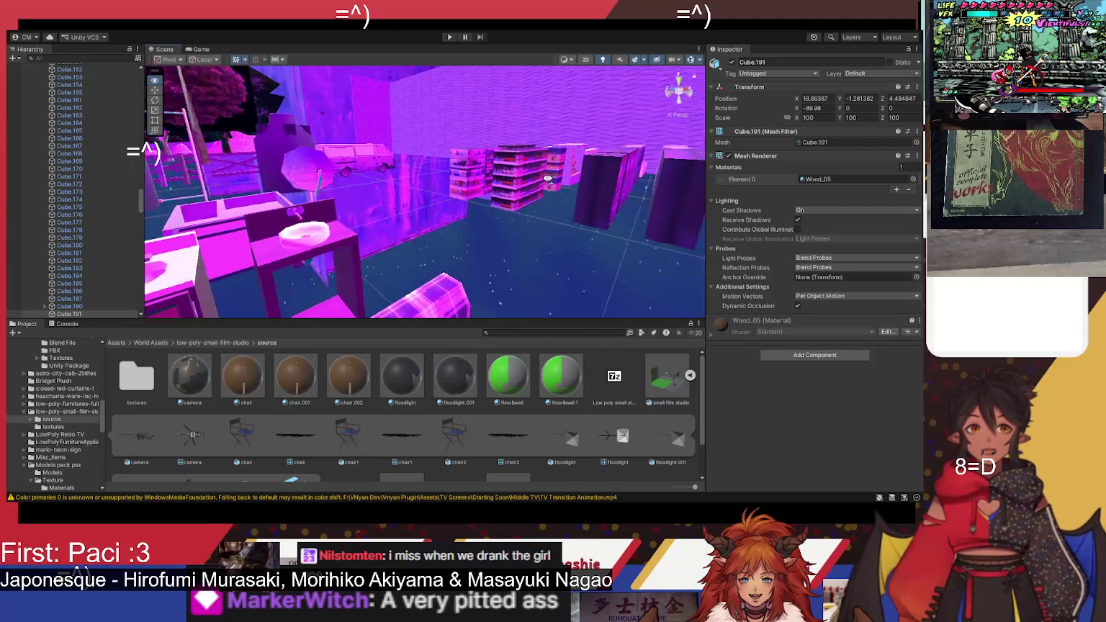
{"action": "left_click_drag", "start_coordinate": [550, 194], "coordinate": [435, 144]}
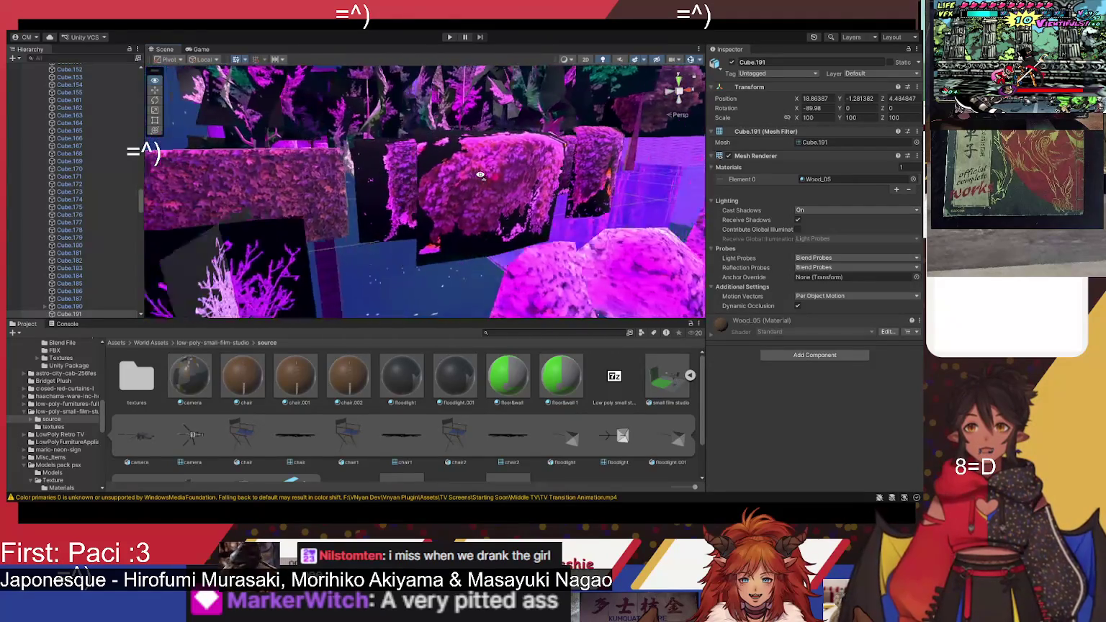
{"action": "left_click_drag", "start_coordinate": [480, 175], "coordinate": [601, 196]}
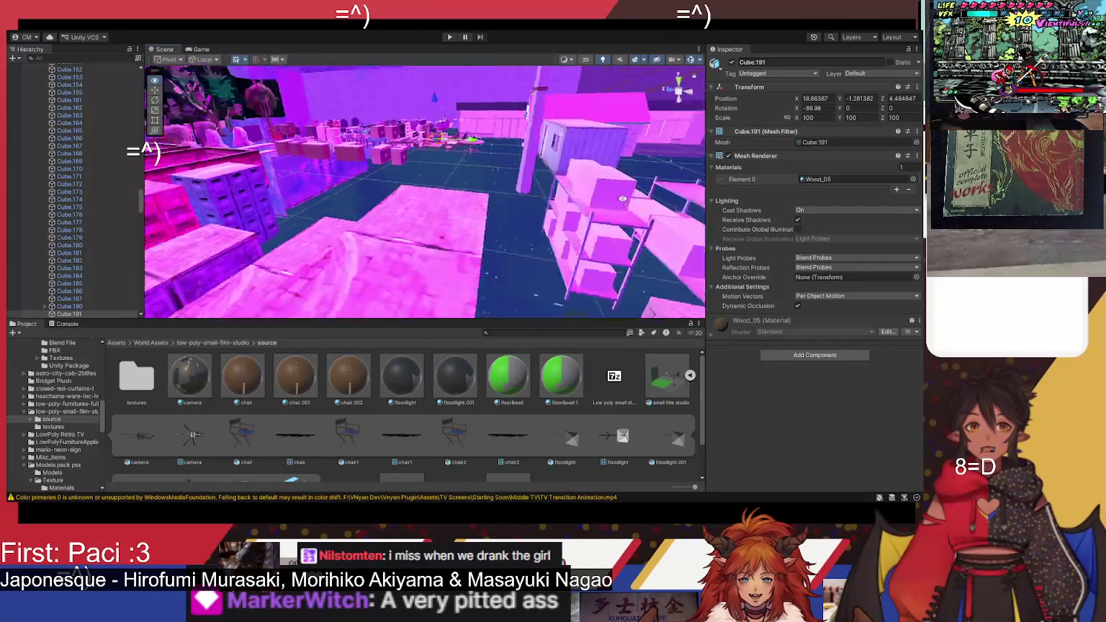
{"action": "left_click_drag", "start_coordinate": [481, 153], "coordinate": [461, 129]}
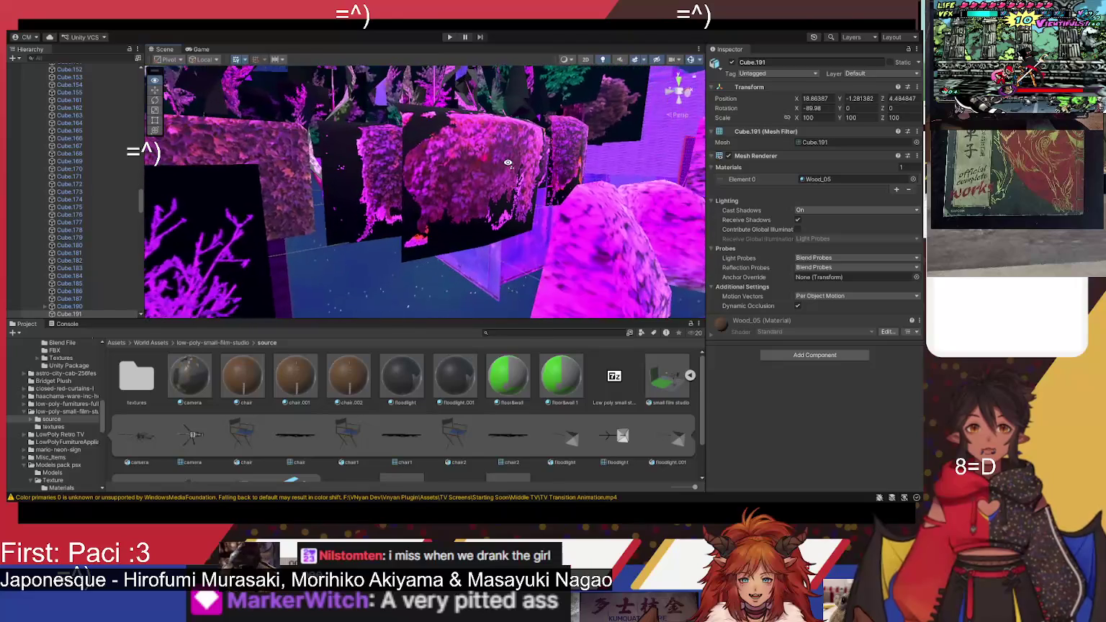
{"action": "left_click_drag", "start_coordinate": [492, 194], "coordinate": [418, 96]}
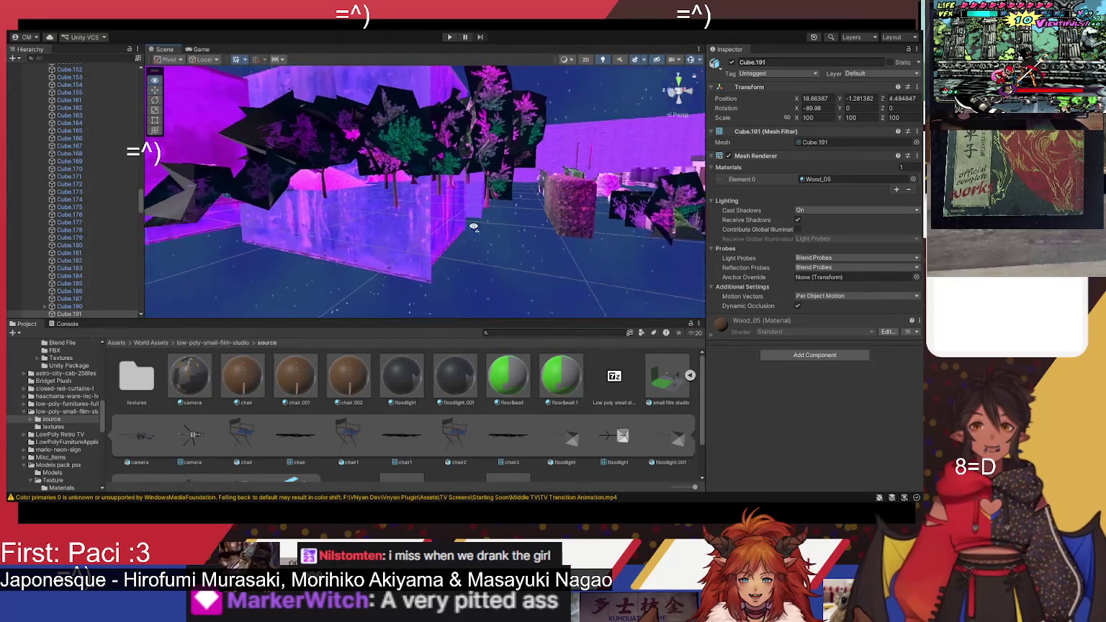
{"action": "left_click_drag", "start_coordinate": [564, 206], "coordinate": [515, 232]}
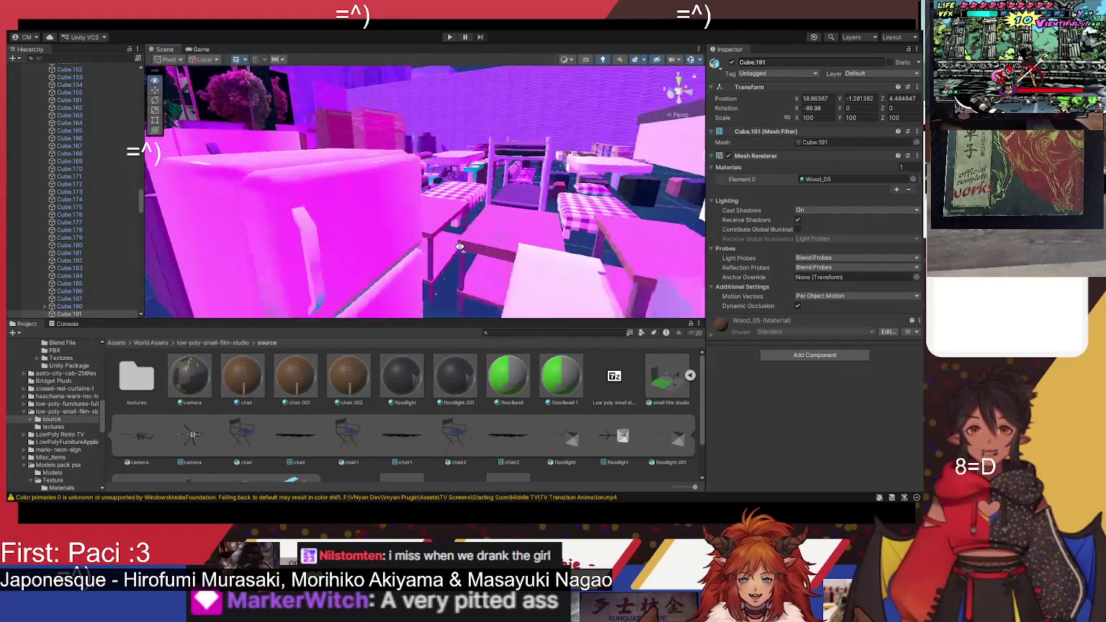
{"action": "mouse_move", "coordinate": [354, 190]}
{"action": "left_mouse_down"}
{"action": "mouse_move", "coordinate": [438, 259]}
{"action": "mouse_move", "coordinate": [500, 242]}
{"action": "mouse_move", "coordinate": [326, 235]}
{"action": "mouse_move", "coordinate": [340, 220]}
{"action": "left_mouse_up"}
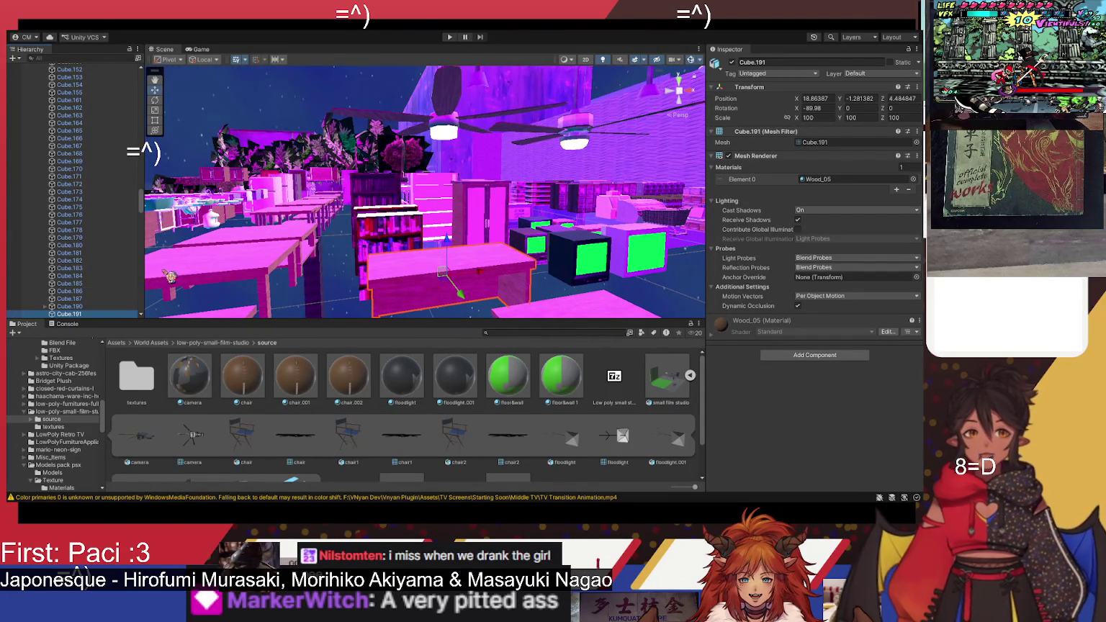
Step: Duplicate the desk, collapse the models group and frame the models object in view
{"action": "key", "text": "ctrl+d"}
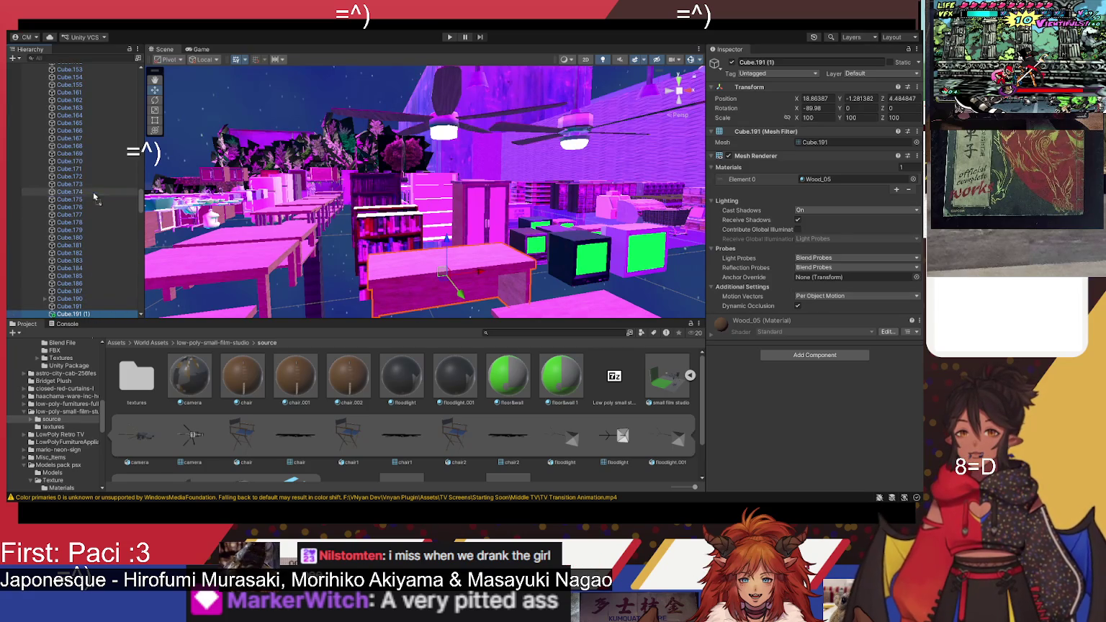
{"action": "scroll", "coordinate": [101, 72], "scroll_direction": "up", "scroll_amount": 5}
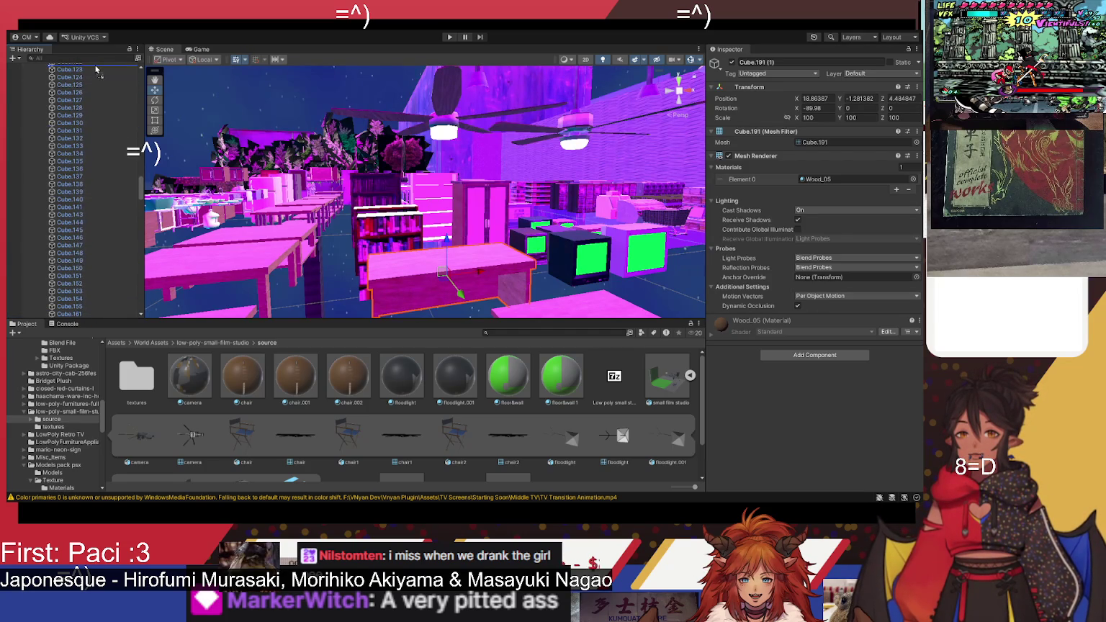
{"action": "scroll", "coordinate": [98, 67], "scroll_direction": "up", "scroll_amount": 5}
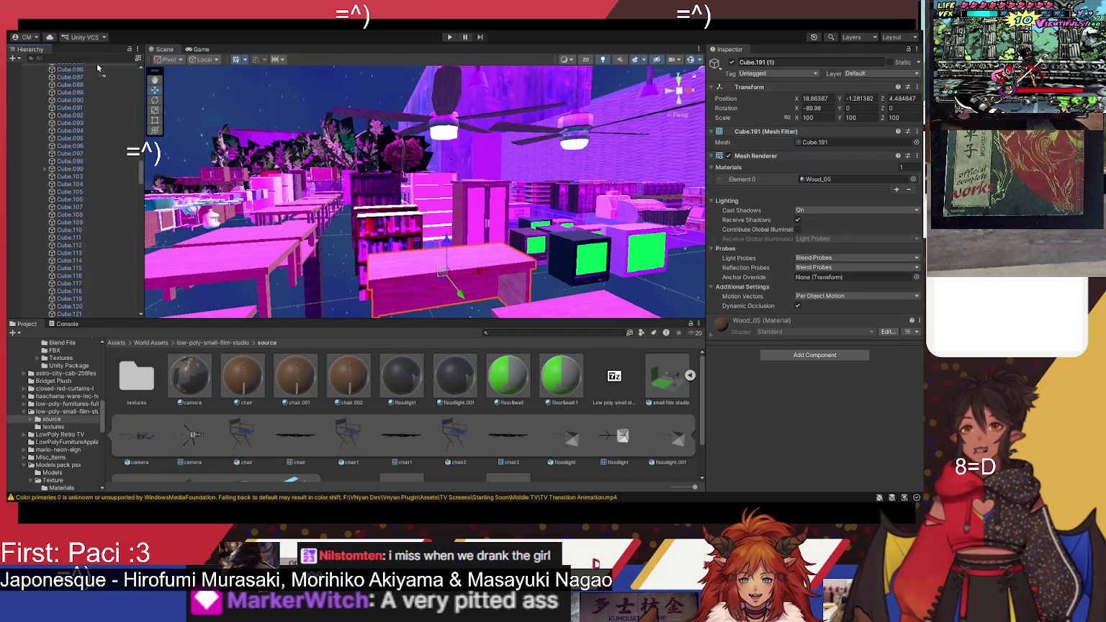
{"action": "scroll", "coordinate": [100, 68], "scroll_direction": "up", "scroll_amount": 1}
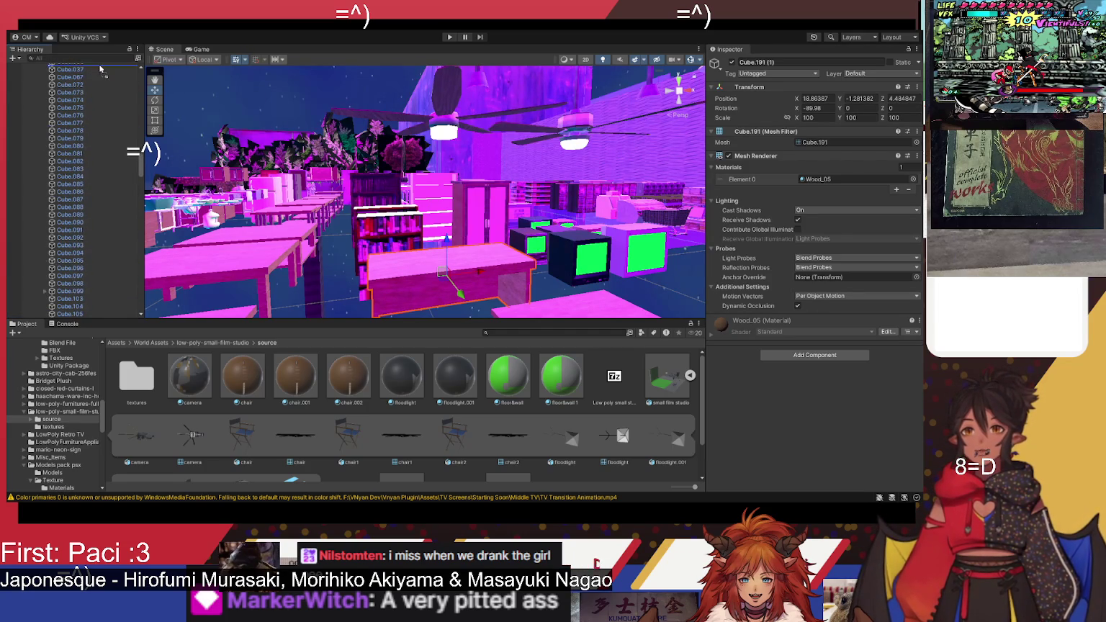
{"action": "scroll", "coordinate": [99, 68], "scroll_direction": "up", "scroll_amount": 8}
{"action": "scroll", "coordinate": [100, 67], "scroll_direction": "up", "scroll_amount": 8}
{"action": "scroll", "coordinate": [100, 67], "scroll_direction": "up", "scroll_amount": 8}
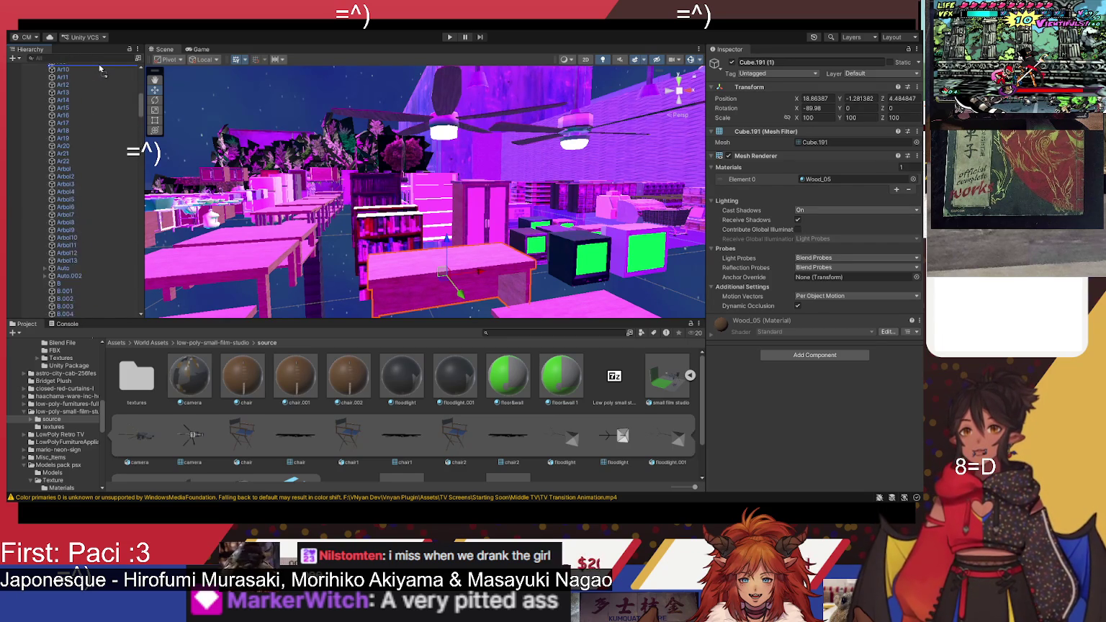
{"action": "scroll", "coordinate": [99, 68], "scroll_direction": "up", "scroll_amount": 5}
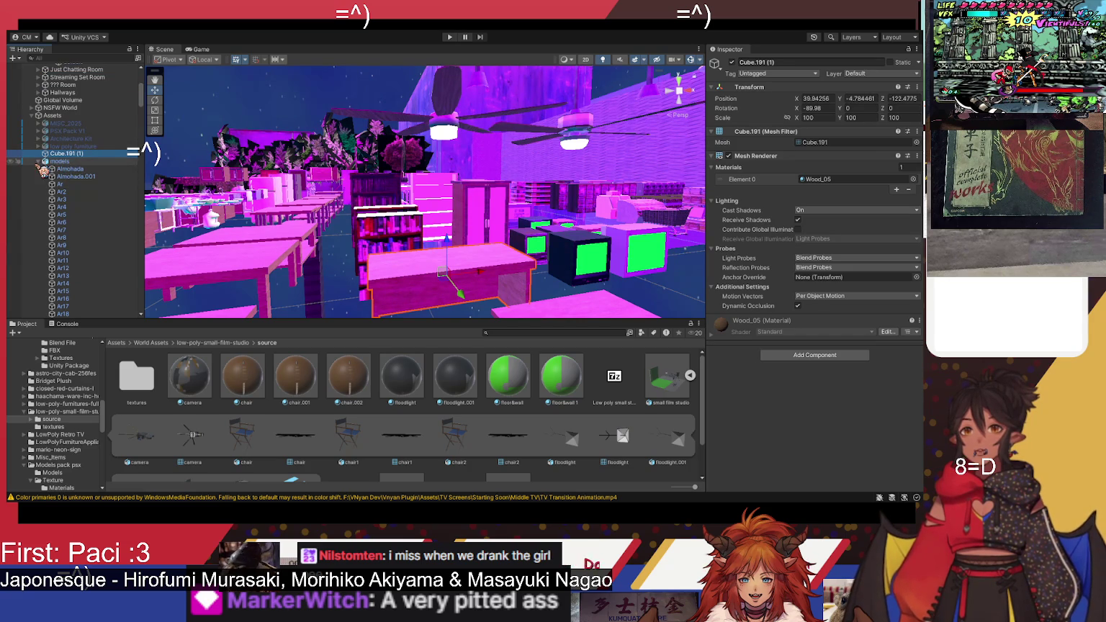
{"action": "left_click", "coordinate": [39, 162]}
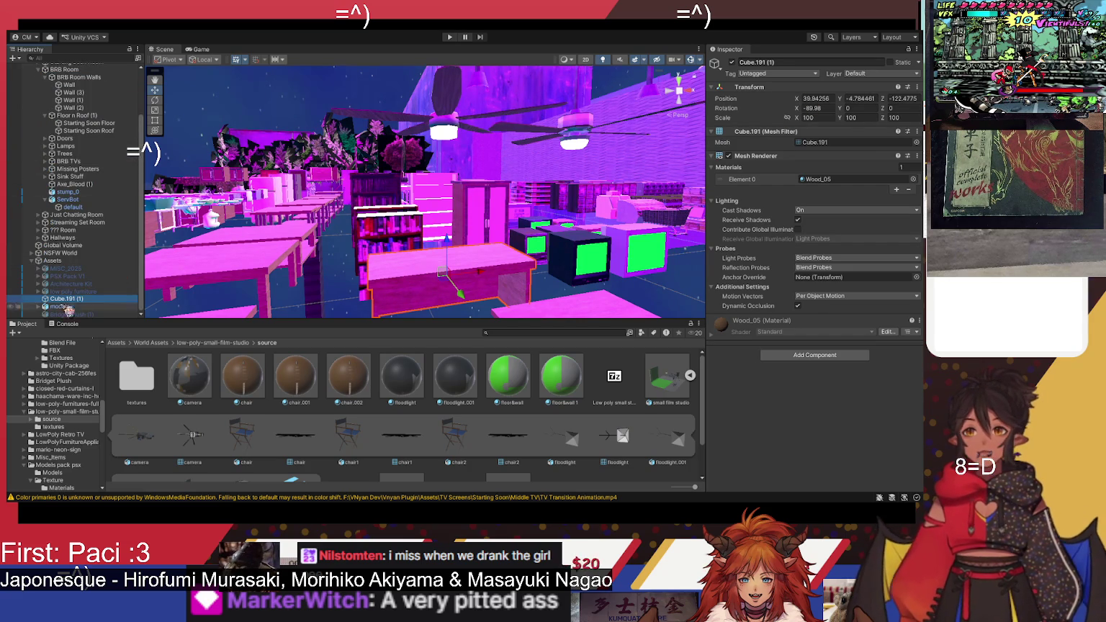
{"action": "left_click", "coordinate": [57, 307]}
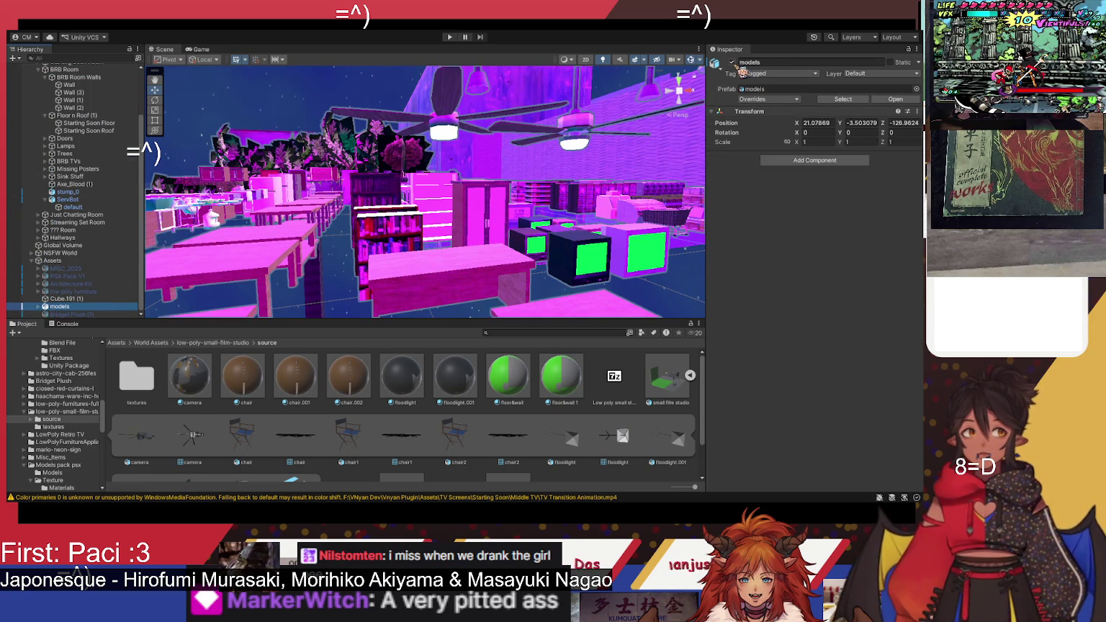
{"action": "key", "text": "f"}
Step: Rename the Cube.191 (1) desk object to 'Desk'
{"action": "left_click", "coordinate": [63, 298]}
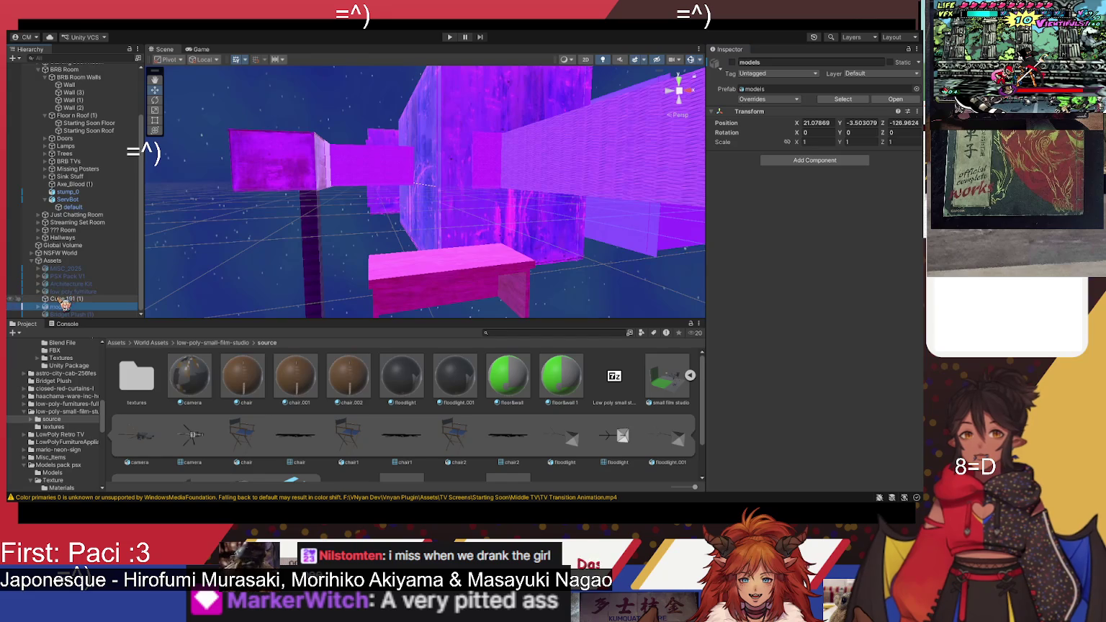
{"action": "left_click", "coordinate": [785, 62]}
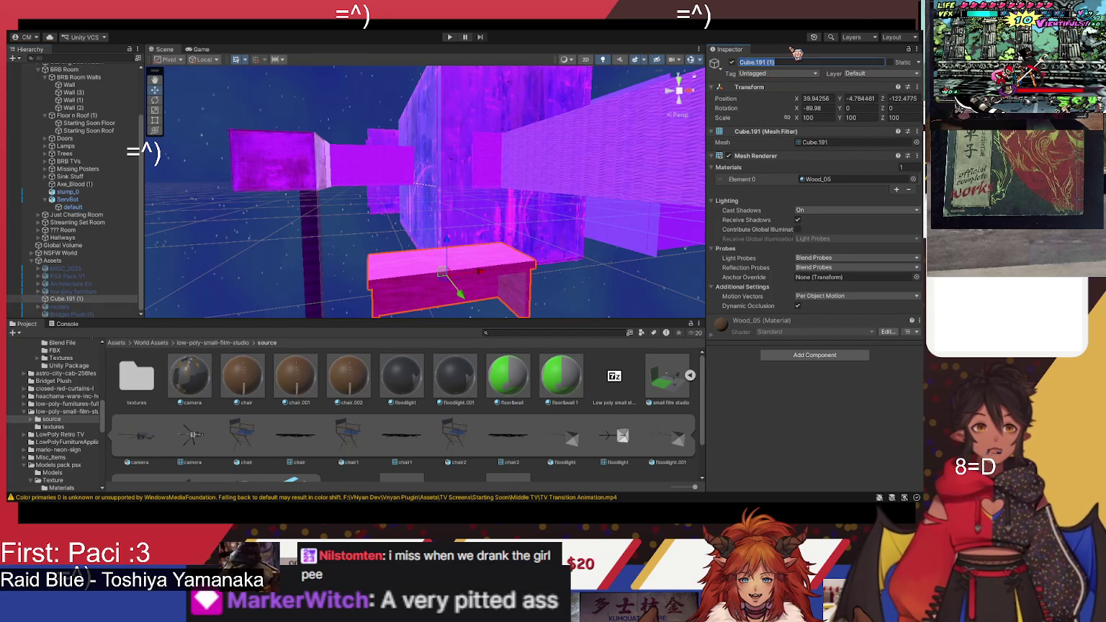
{"action": "type", "text": "Desk"}
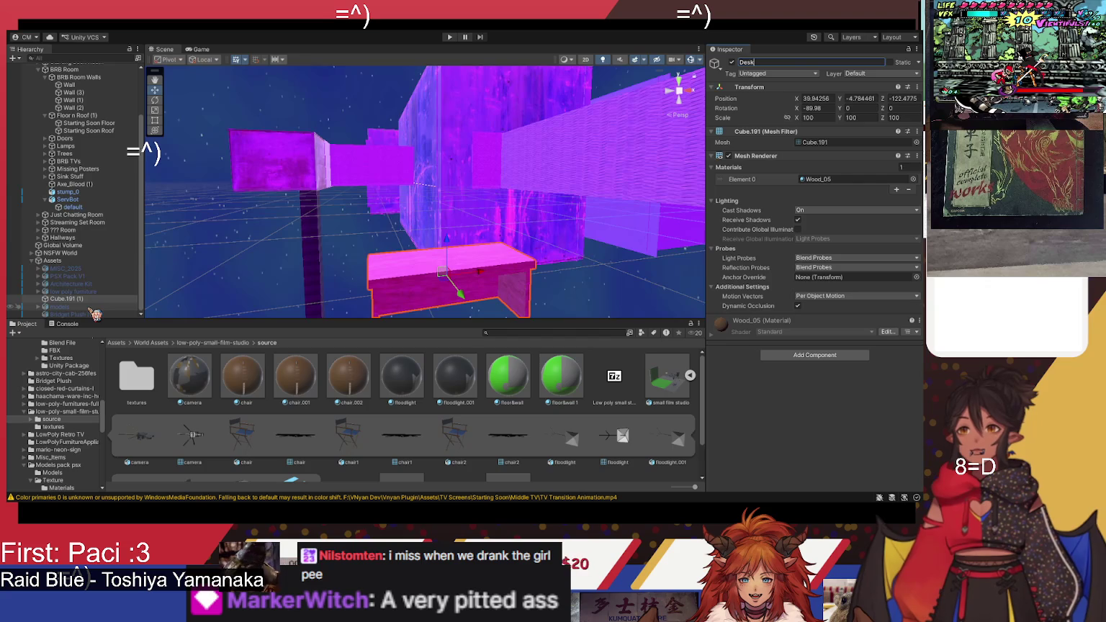
{"action": "key", "text": "Return"}
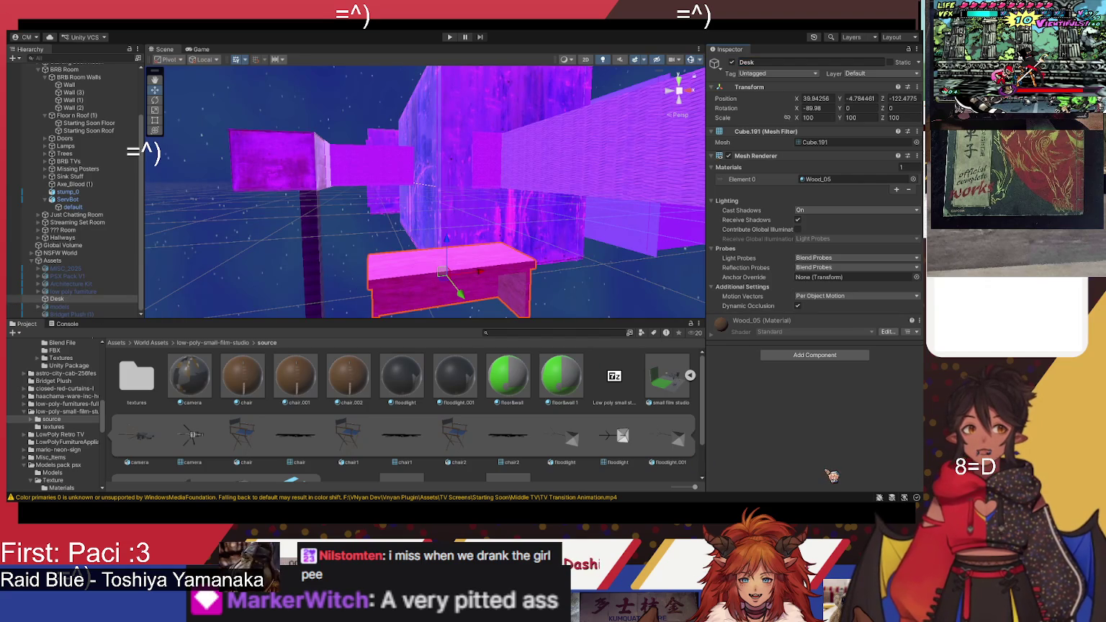
{"action": "left_click_drag", "start_coordinate": [185, 254], "coordinate": [277, 270]}
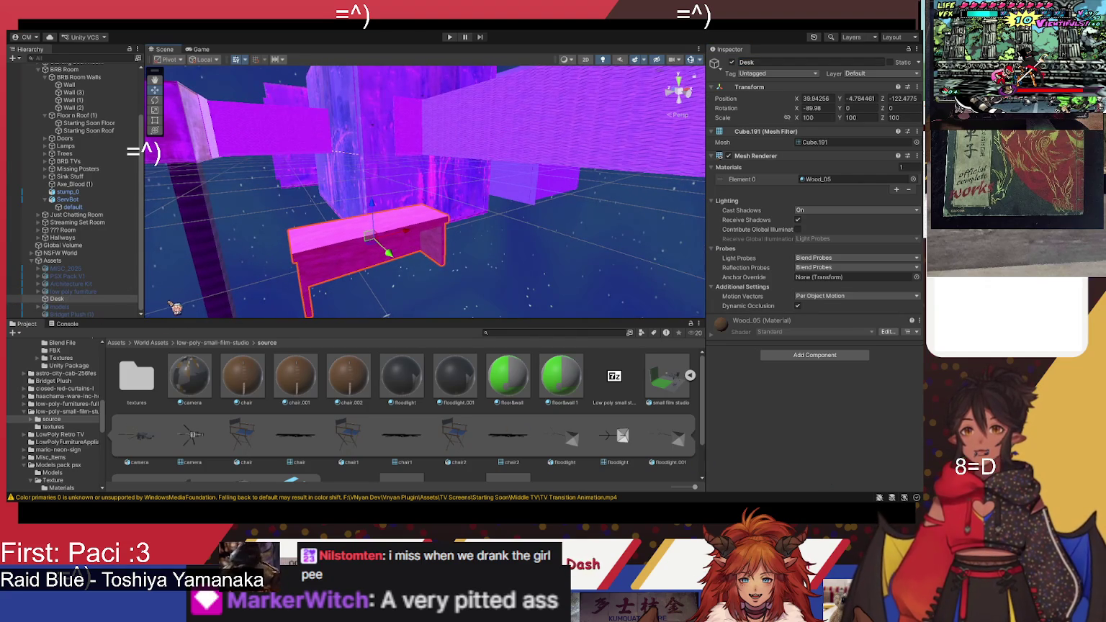
Step: Find the desk from the PSX Pack in the level and duplicate it
{"action": "left_click", "coordinate": [121, 285]}
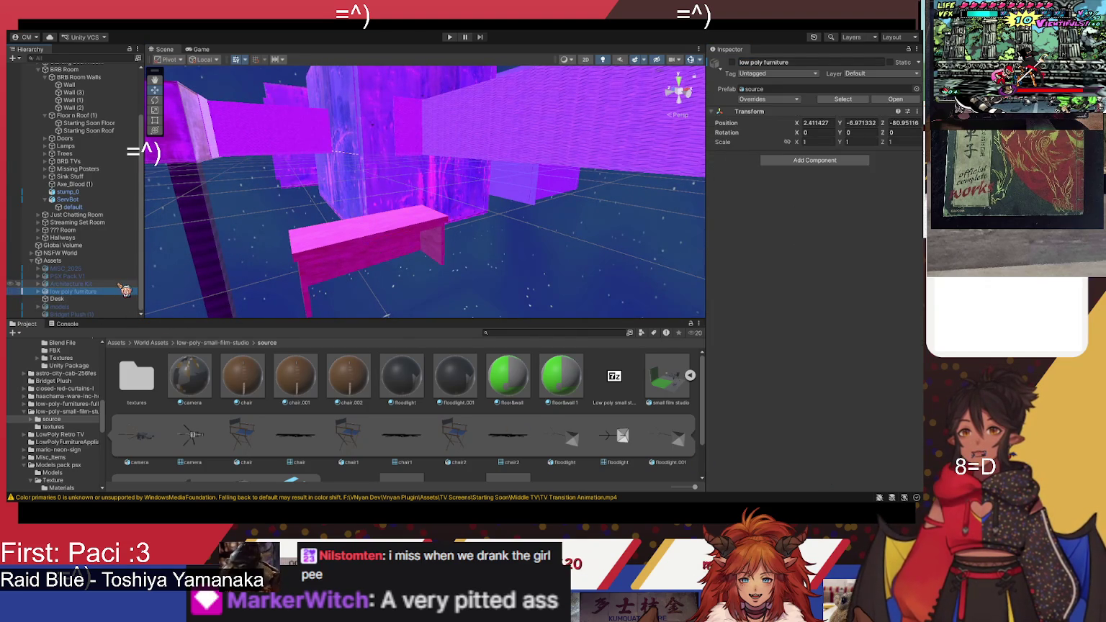
{"action": "left_click", "coordinate": [123, 276]}
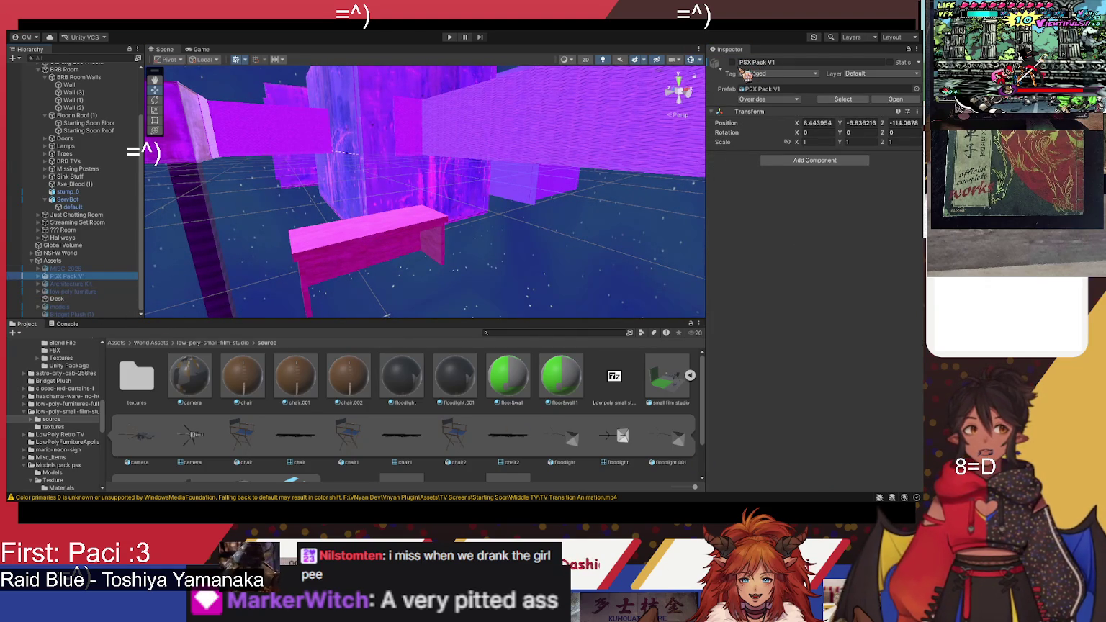
{"action": "mouse_move", "coordinate": [504, 144]}
{"action": "left_mouse_down"}
{"action": "mouse_move", "coordinate": [565, 149]}
{"action": "mouse_move", "coordinate": [359, 103]}
{"action": "mouse_move", "coordinate": [230, 165]}
{"action": "mouse_move", "coordinate": [533, 223]}
{"action": "mouse_move", "coordinate": [227, 228]}
{"action": "mouse_move", "coordinate": [306, 216]}
{"action": "left_mouse_up"}
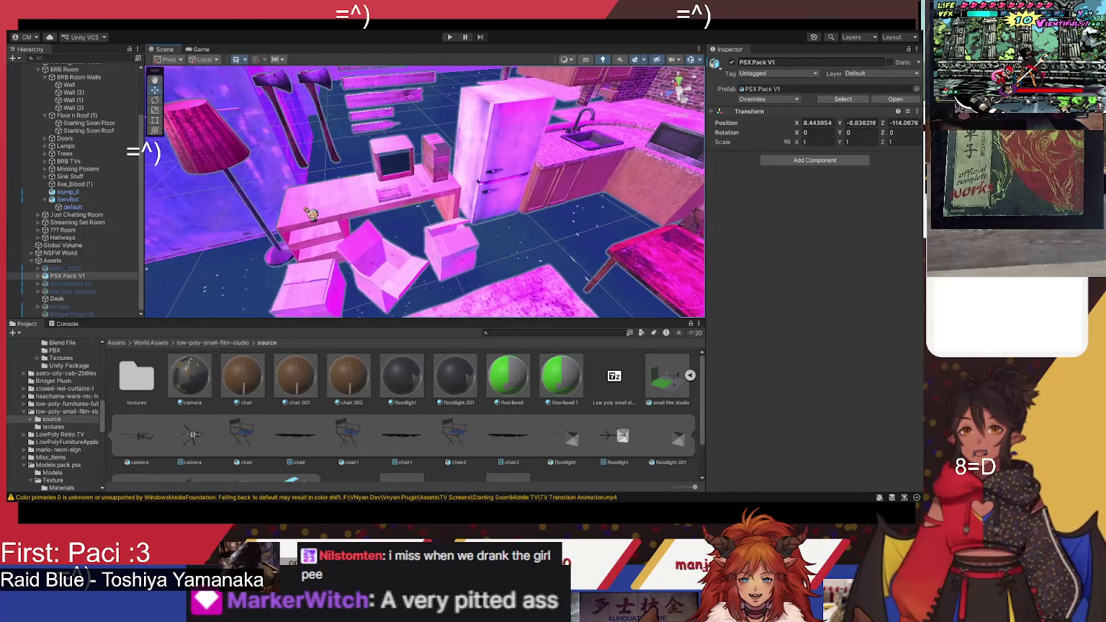
{"action": "left_click", "coordinate": [310, 214]}
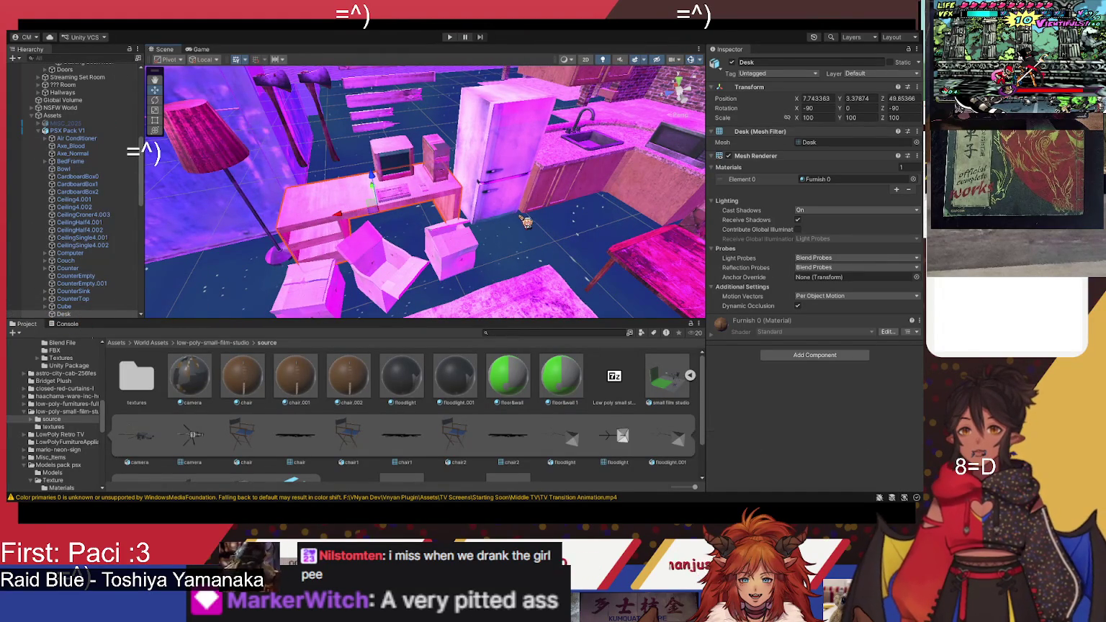
{"action": "key", "text": "ctrl+d"}
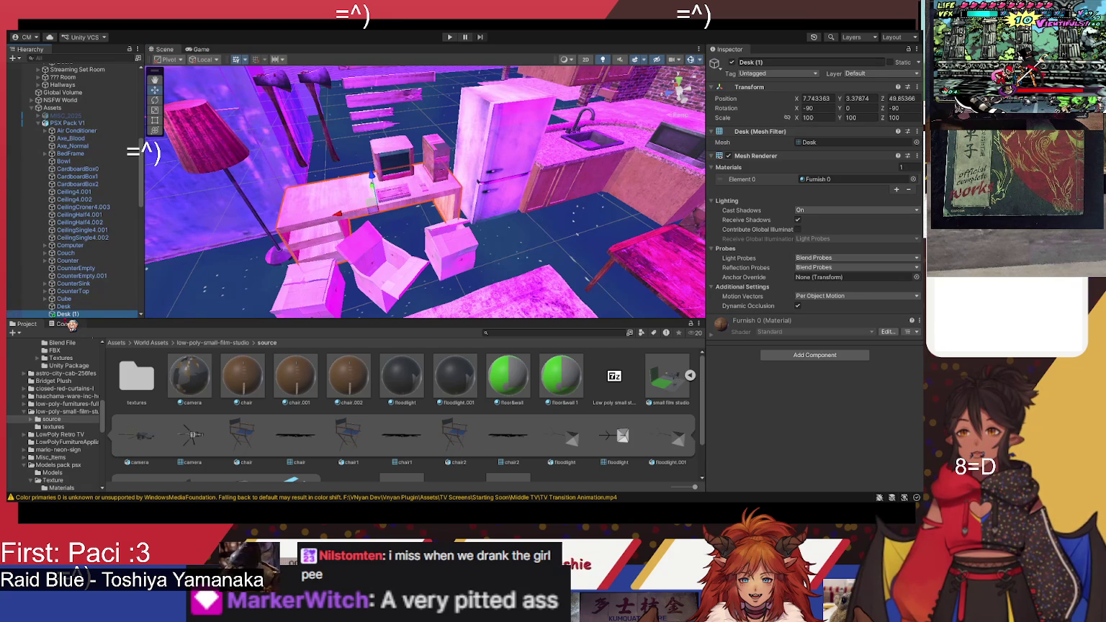
Step: Move Desk (1) under Assets above PSX Pack V1 and collapse PSX Pack V1
{"action": "mouse_move", "coordinate": [72, 325]}
{"action": "left_mouse_down"}
{"action": "mouse_move", "coordinate": [79, 184]}
{"action": "mouse_move", "coordinate": [85, 333]}
{"action": "left_mouse_up"}
{"action": "mouse_move", "coordinate": [99, 227]}
{"action": "left_mouse_down"}
{"action": "mouse_move", "coordinate": [65, 137]}
{"action": "mouse_move", "coordinate": [47, 120]}
{"action": "left_mouse_up"}
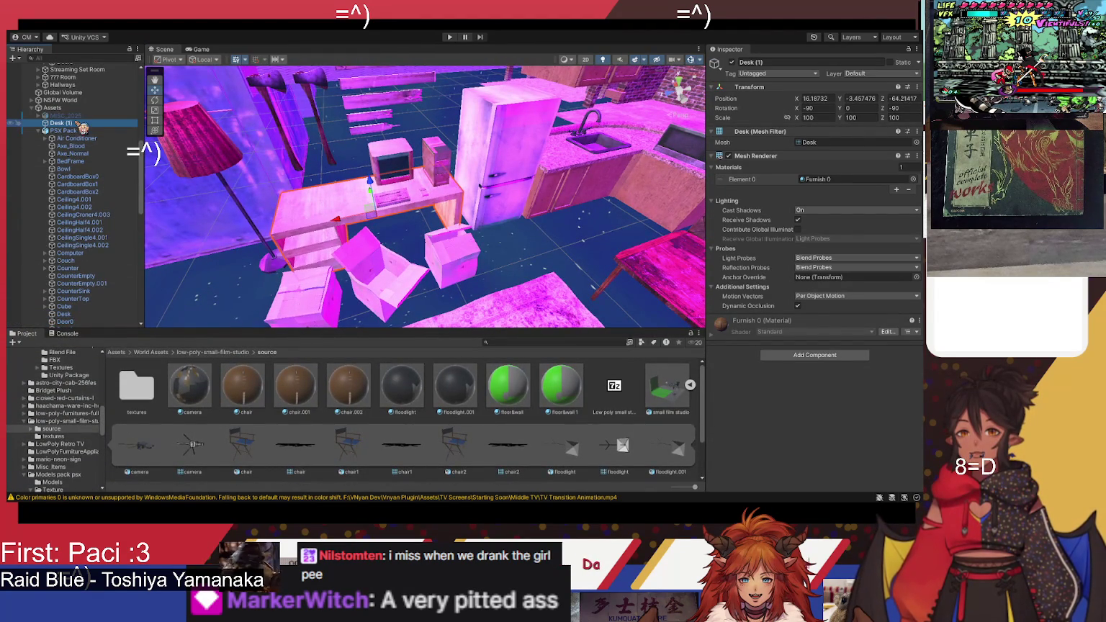
{"action": "left_click", "coordinate": [40, 131]}
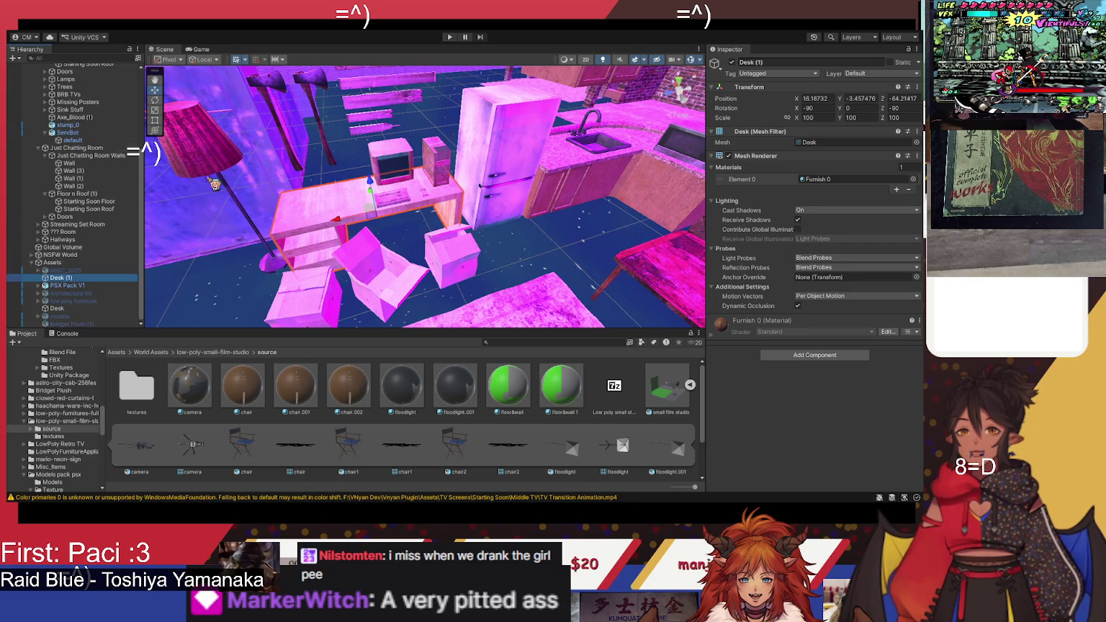
{"action": "left_click", "coordinate": [128, 286]}
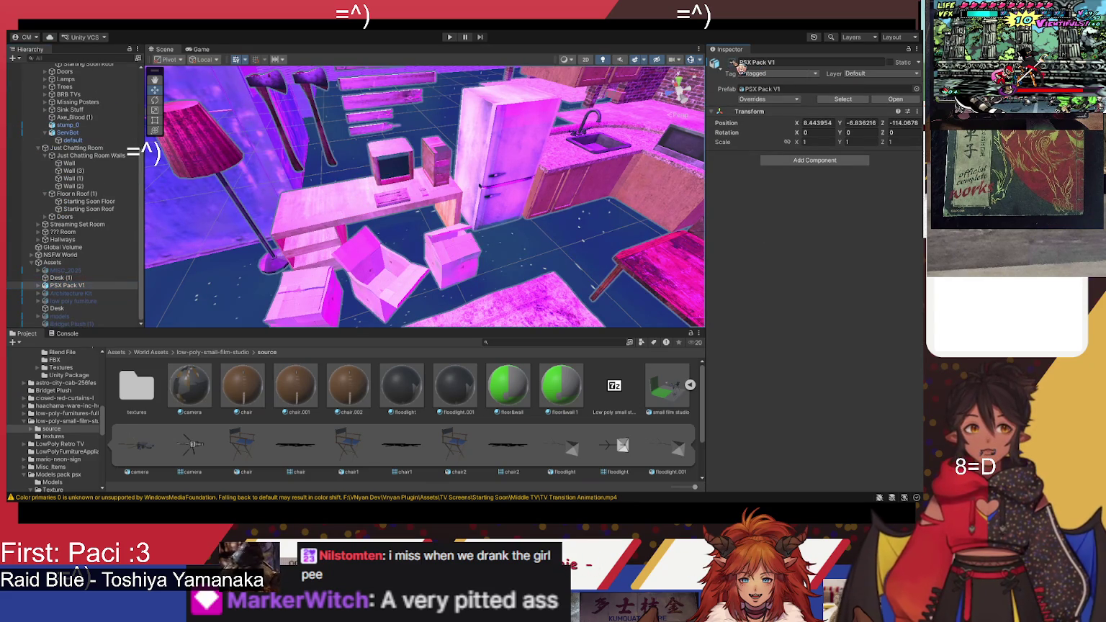
Step: Move Desk (1) far away along Z and set its Y rotation to 90
{"action": "key", "text": "f"}
{"action": "left_click", "coordinate": [371, 209]}
{"action": "mouse_move", "coordinate": [344, 227]}
{"action": "left_mouse_down"}
{"action": "mouse_move", "coordinate": [669, 149]}
{"action": "mouse_move", "coordinate": [619, 216]}
{"action": "left_mouse_up"}
{"action": "key", "text": "f"}
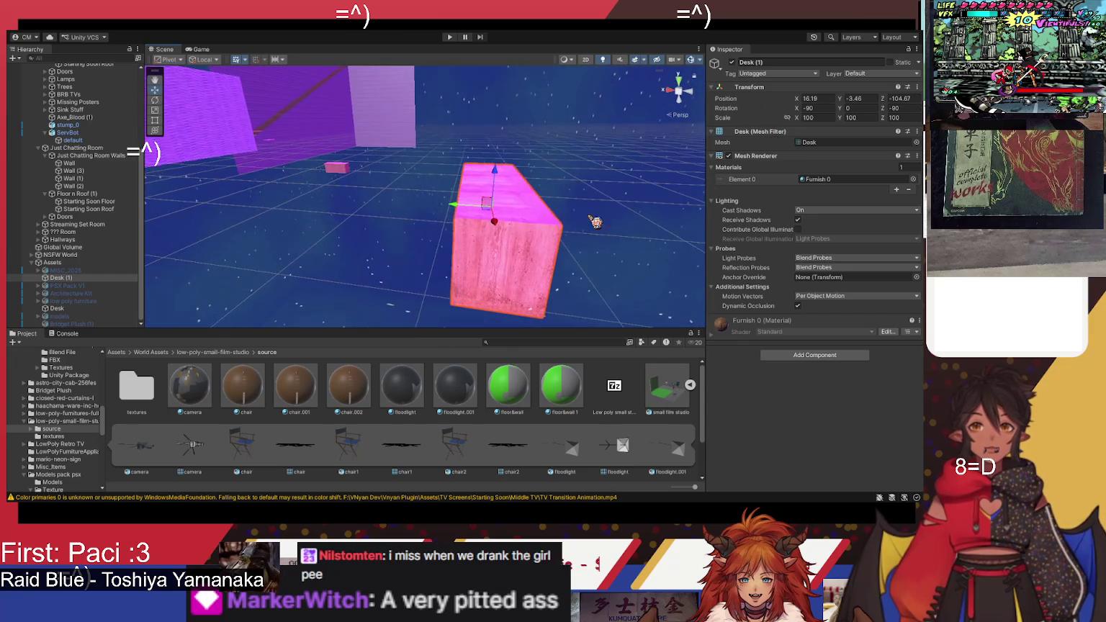
{"action": "mouse_move", "coordinate": [500, 229]}
{"action": "left_mouse_down"}
{"action": "mouse_move", "coordinate": [455, 159]}
{"action": "mouse_move", "coordinate": [374, 156]}
{"action": "left_mouse_up"}
{"action": "left_click", "coordinate": [857, 108]}
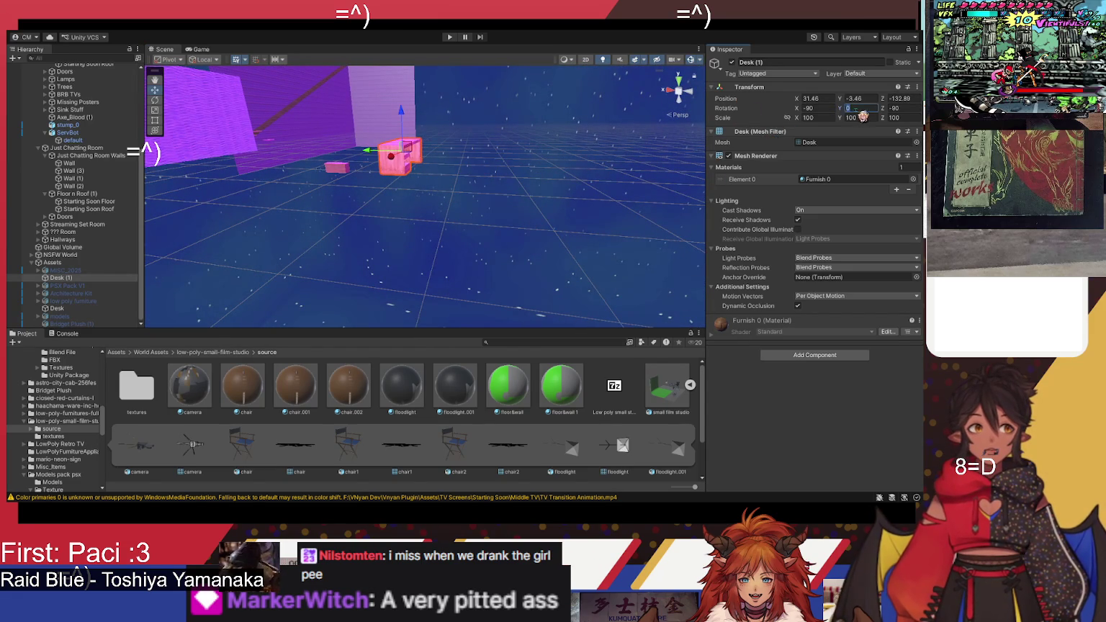
{"action": "type", "text": "90"}
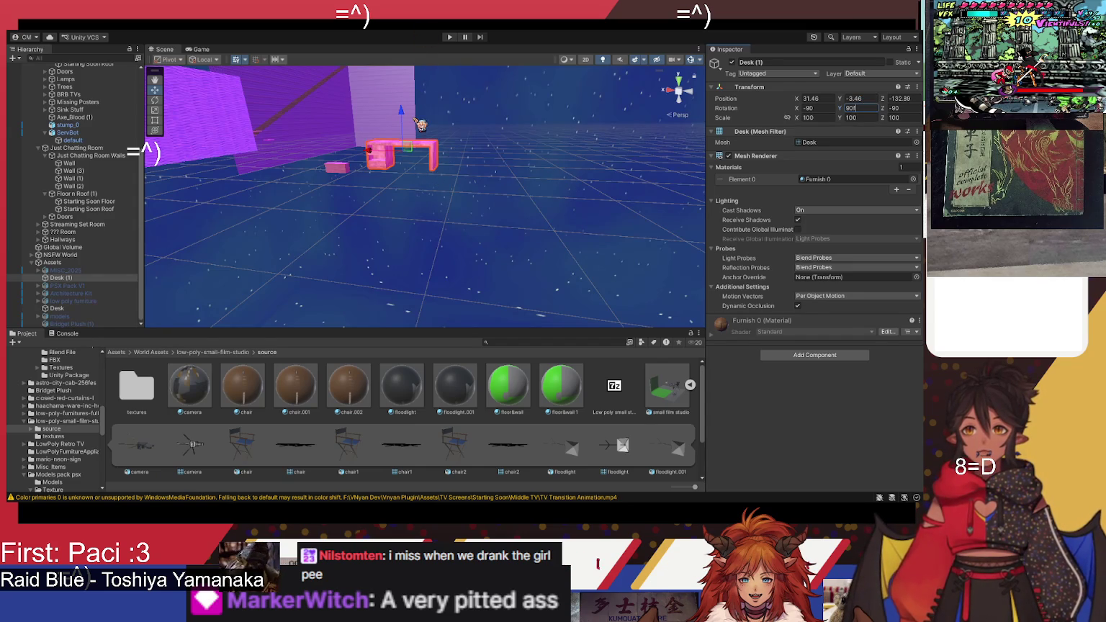
Step: Bring the view close to the distant desk and set its scale to 50
{"action": "left_click", "coordinate": [393, 108]}
{"action": "key", "text": "f"}
{"action": "scroll", "coordinate": [487, 269], "scroll_direction": "down", "scroll_amount": 5}
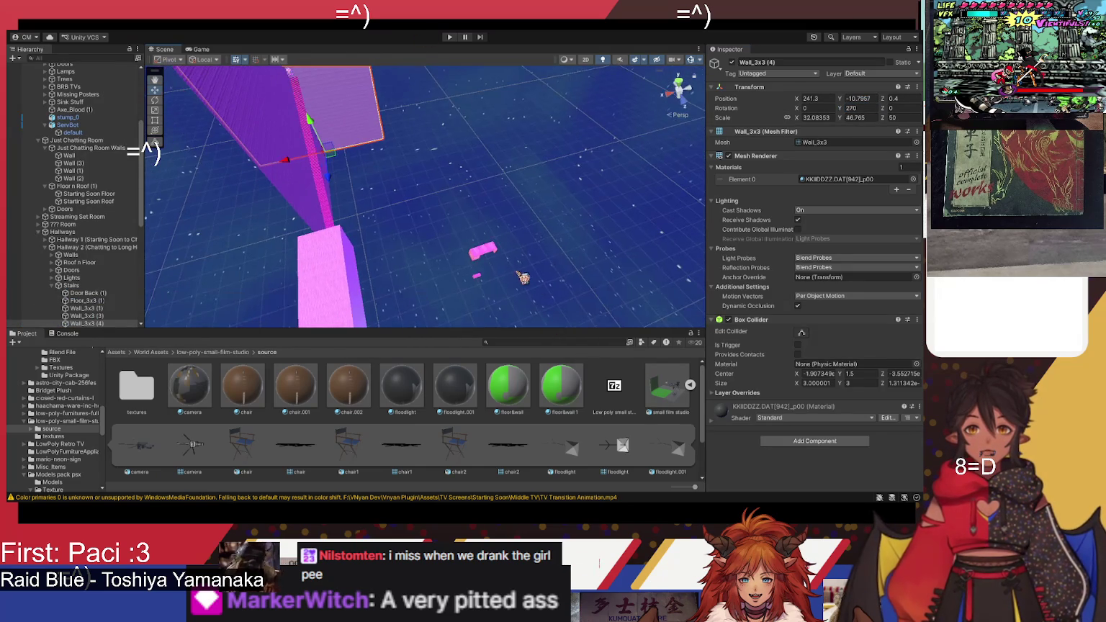
{"action": "left_click", "coordinate": [479, 256]}
{"action": "key", "text": "f"}
{"action": "left_click_drag", "start_coordinate": [496, 263], "coordinate": [408, 191]}
{"action": "mouse_move", "coordinate": [521, 225]}
{"action": "left_mouse_down"}
{"action": "mouse_move", "coordinate": [452, 288]}
{"action": "mouse_move", "coordinate": [339, 237]}
{"action": "mouse_move", "coordinate": [346, 226]}
{"action": "mouse_move", "coordinate": [242, 267]}
{"action": "mouse_move", "coordinate": [276, 244]}
{"action": "left_mouse_up"}
{"action": "scroll", "coordinate": [468, 210], "scroll_direction": "up", "scroll_amount": 2}
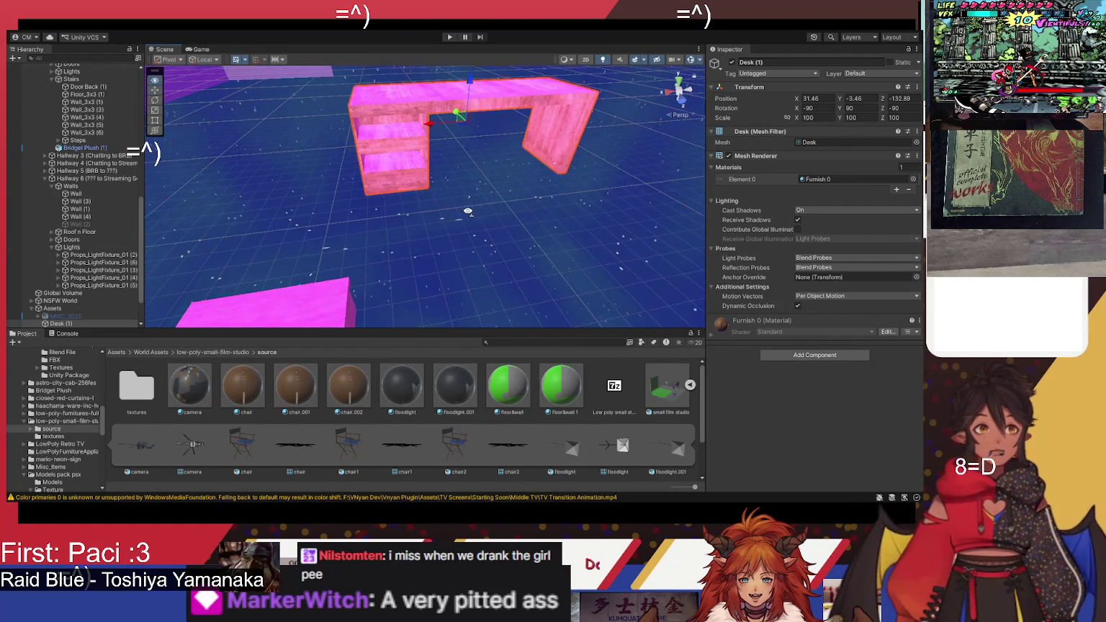
{"action": "left_click", "coordinate": [809, 118]}
{"action": "type", "text": "50"}
{"action": "key", "text": "Return"}
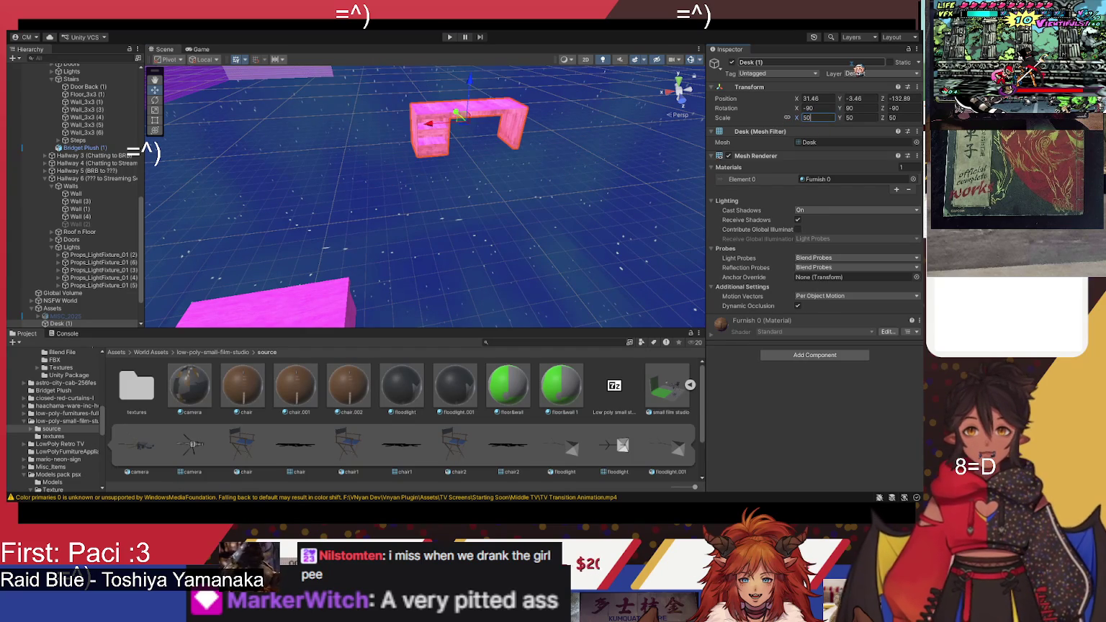
Step: Change the desk's scale to 30, move it closer and turn it to 270° on Y
{"action": "mouse_move", "coordinate": [489, 263]}
{"action": "left_mouse_down"}
{"action": "mouse_move", "coordinate": [284, 255]}
{"action": "mouse_move", "coordinate": [345, 259]}
{"action": "mouse_move", "coordinate": [291, 269]}
{"action": "left_mouse_up"}
{"action": "left_click", "coordinate": [828, 119]}
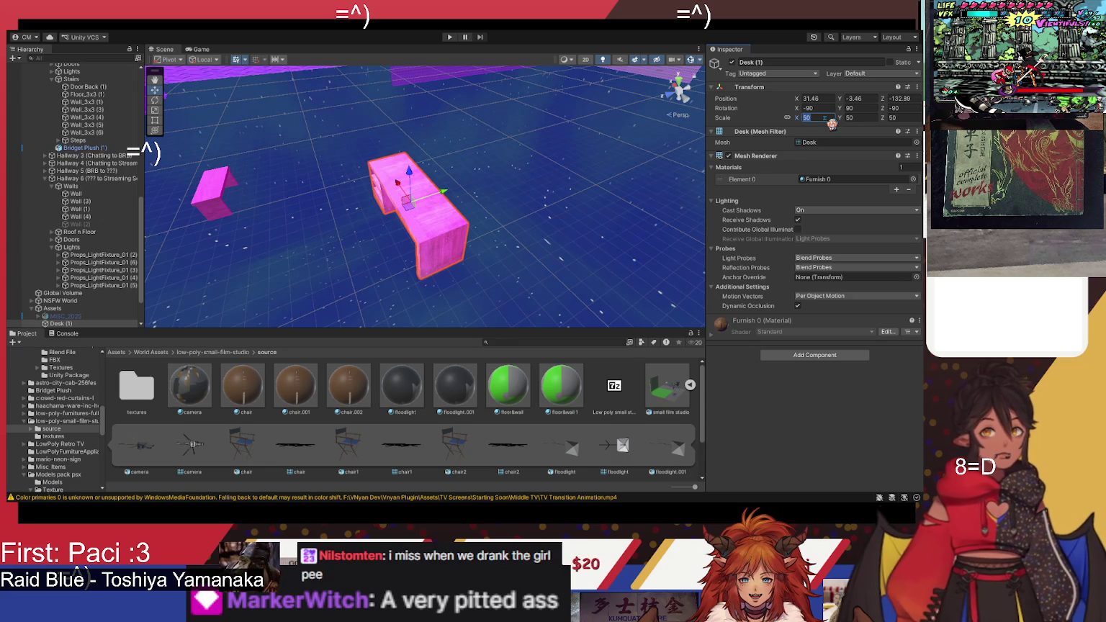
{"action": "type", "text": "40"}
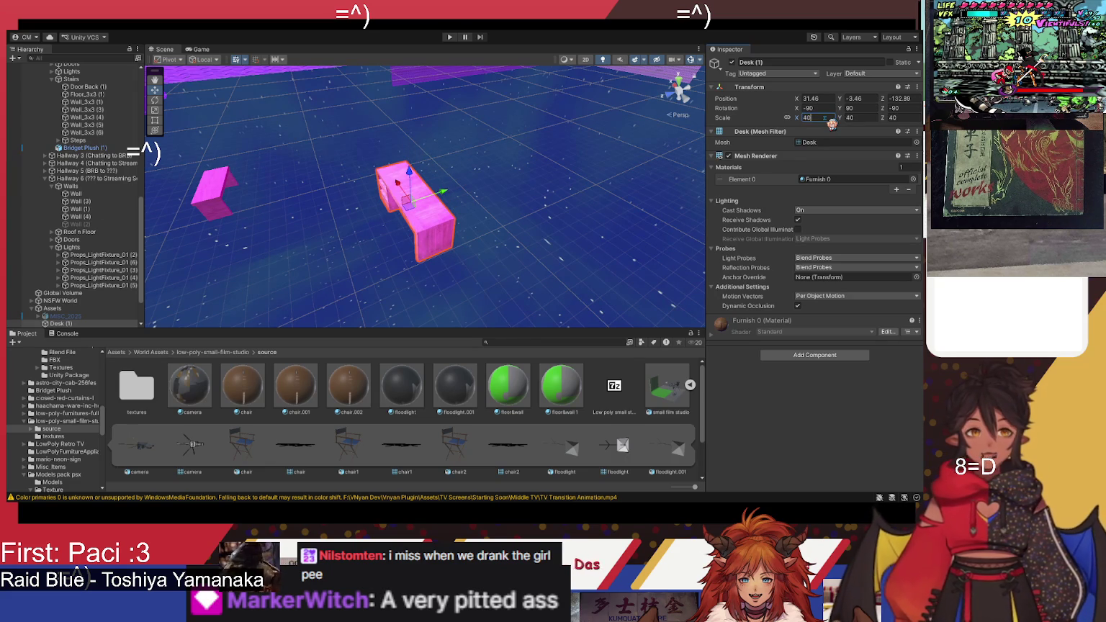
{"action": "type", "text": "30"}
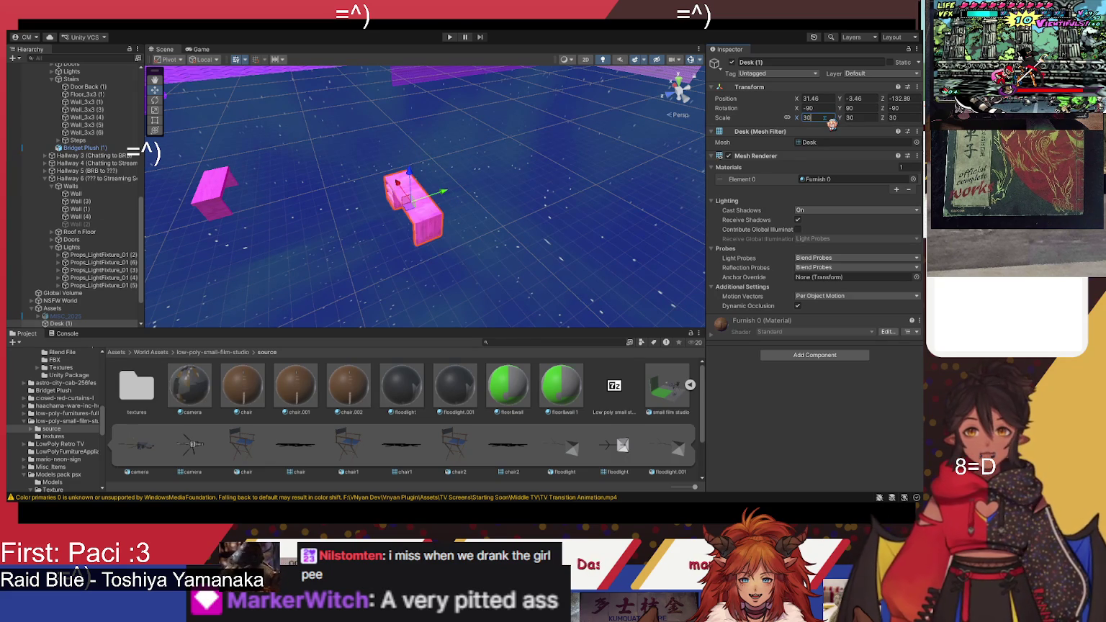
{"action": "mouse_move", "coordinate": [448, 200]}
{"action": "left_mouse_down"}
{"action": "mouse_move", "coordinate": [273, 256]}
{"action": "mouse_move", "coordinate": [220, 260]}
{"action": "left_mouse_up"}
{"action": "left_click", "coordinate": [861, 108]}
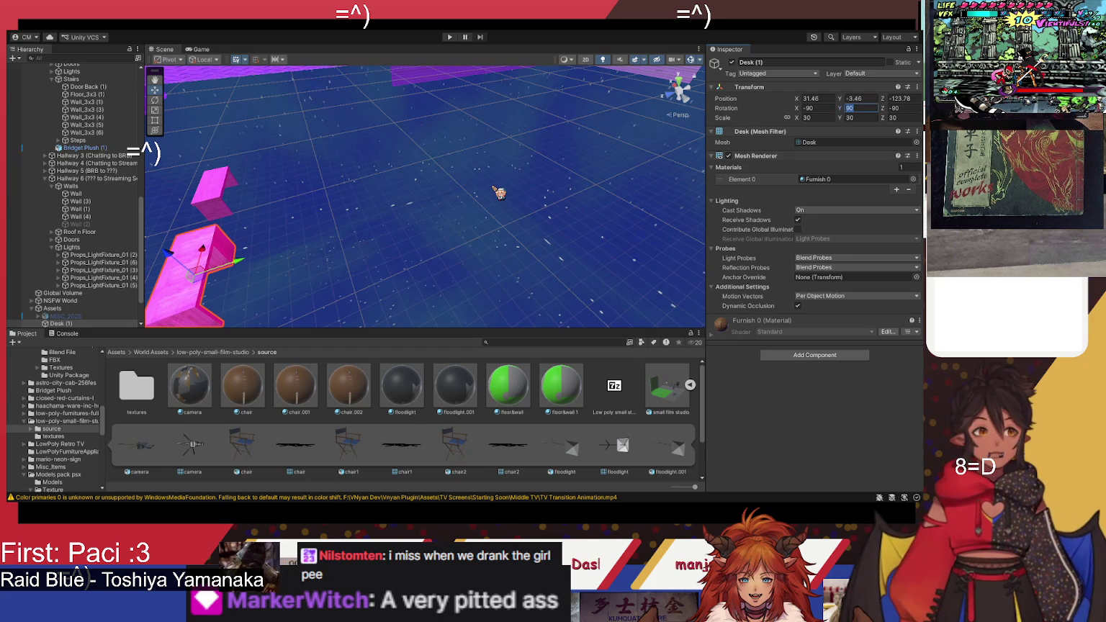
{"action": "type", "text": "180"}
{"action": "key", "text": "Return"}
{"action": "type", "text": "270"}
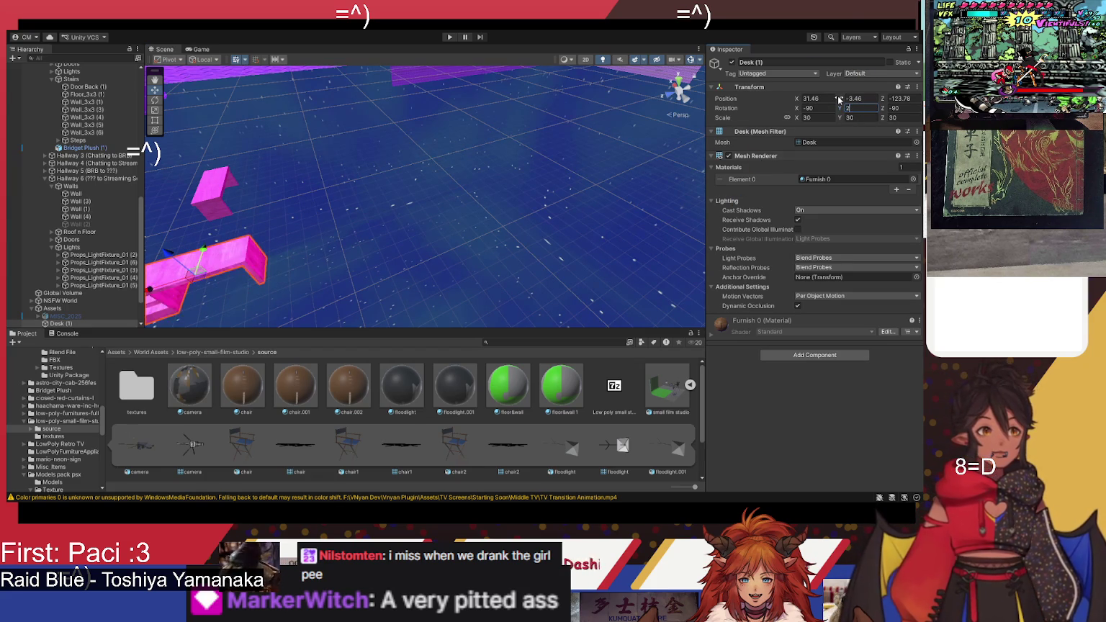
{"action": "mouse_move", "coordinate": [329, 214]}
{"action": "left_mouse_down"}
{"action": "mouse_move", "coordinate": [454, 190]}
{"action": "mouse_move", "coordinate": [225, 146]}
{"action": "mouse_move", "coordinate": [540, 190]}
{"action": "mouse_move", "coordinate": [359, 208]}
{"action": "left_mouse_up"}
Step: Slide Desk (1) right along X so it stands beside the other desk
{"action": "mouse_move", "coordinate": [285, 199]}
{"action": "left_mouse_down"}
{"action": "mouse_move", "coordinate": [360, 196]}
{"action": "mouse_move", "coordinate": [393, 181]}
{"action": "mouse_move", "coordinate": [399, 162]}
{"action": "mouse_move", "coordinate": [396, 180]}
{"action": "mouse_move", "coordinate": [548, 255]}
{"action": "mouse_move", "coordinate": [518, 212]}
{"action": "mouse_move", "coordinate": [569, 202]}
{"action": "mouse_move", "coordinate": [550, 194]}
{"action": "mouse_move", "coordinate": [569, 233]}
{"action": "left_mouse_up"}
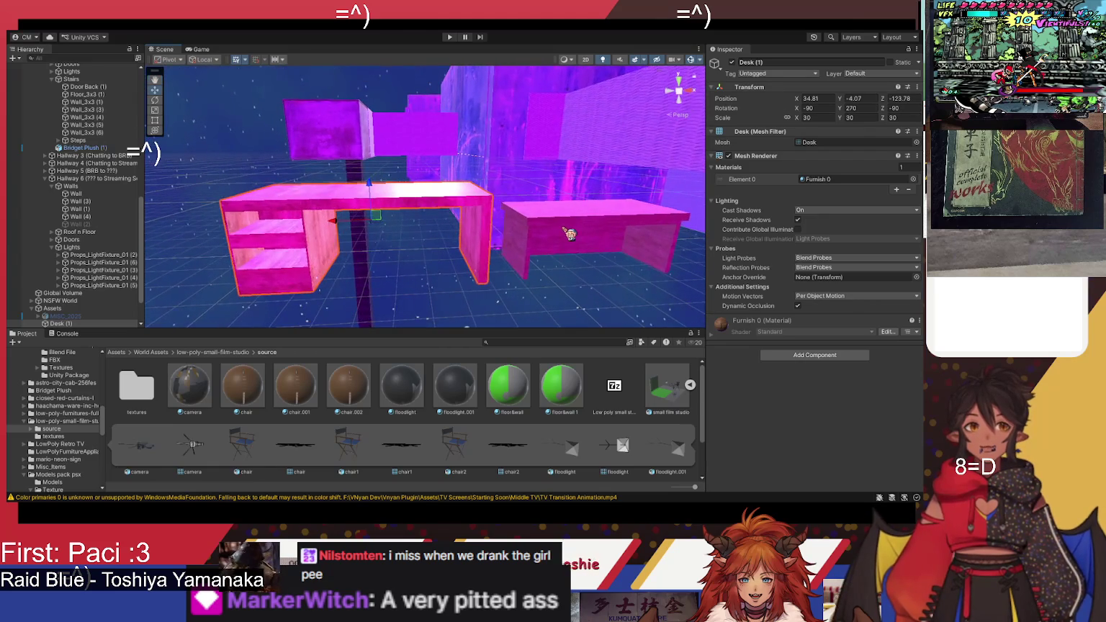
{"action": "left_click", "coordinate": [566, 241]}
{"action": "left_click", "coordinate": [438, 295]}
{"action": "mouse_move", "coordinate": [438, 295]}
{"action": "left_mouse_down"}
{"action": "mouse_move", "coordinate": [452, 264]}
{"action": "mouse_move", "coordinate": [404, 279]}
{"action": "mouse_move", "coordinate": [423, 279]}
{"action": "left_mouse_up"}
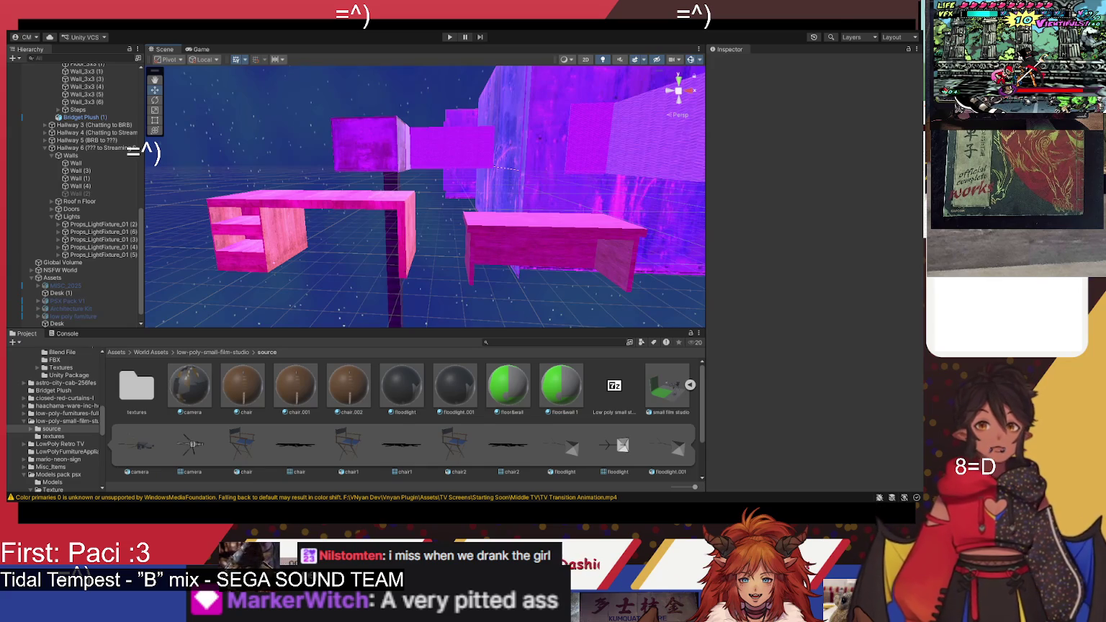
{"action": "scroll", "coordinate": [424, 197], "scroll_direction": "up", "scroll_amount": 2}
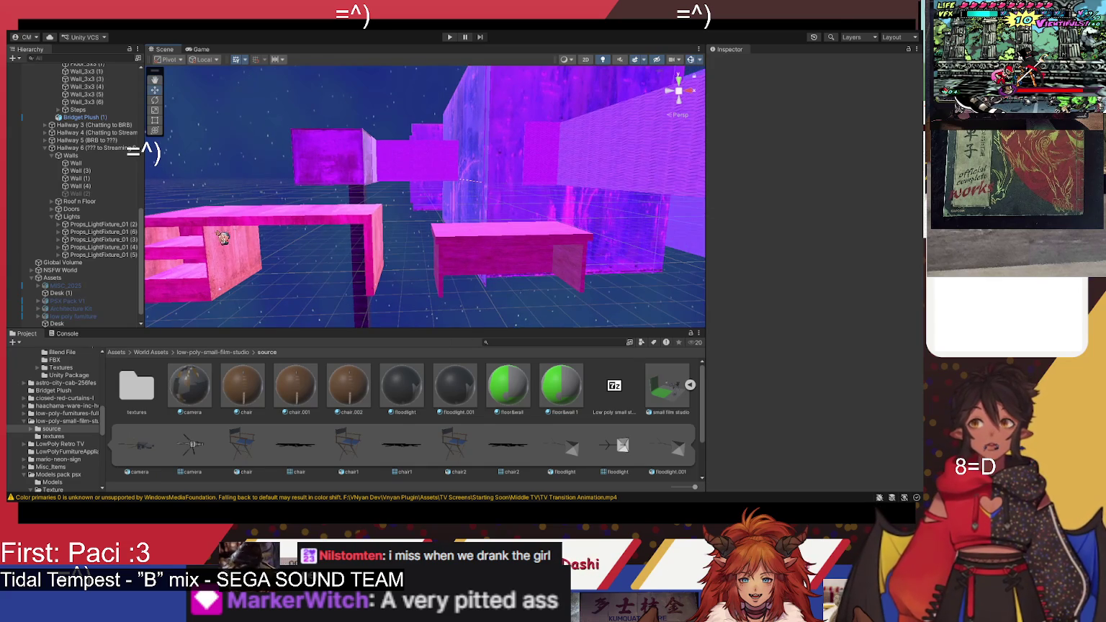
Step: Collapse the Stairs, Walls, Hallway 6 and Hallways groups in the Hierarchy
{"action": "scroll", "coordinate": [101, 230], "scroll_direction": "up", "scroll_amount": 3}
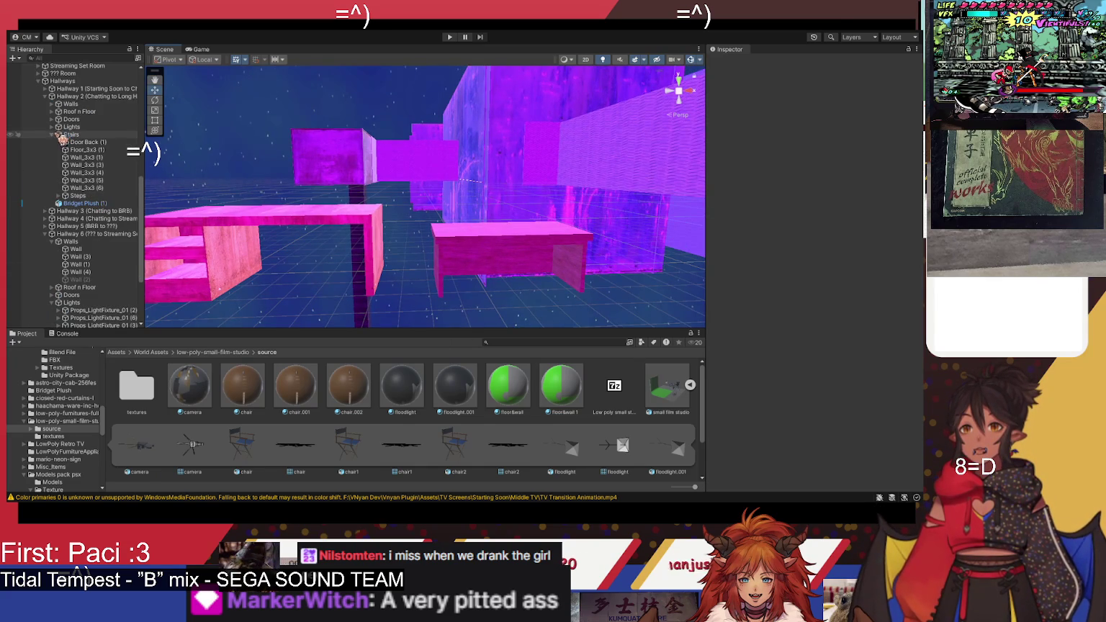
{"action": "left_click", "coordinate": [52, 134]}
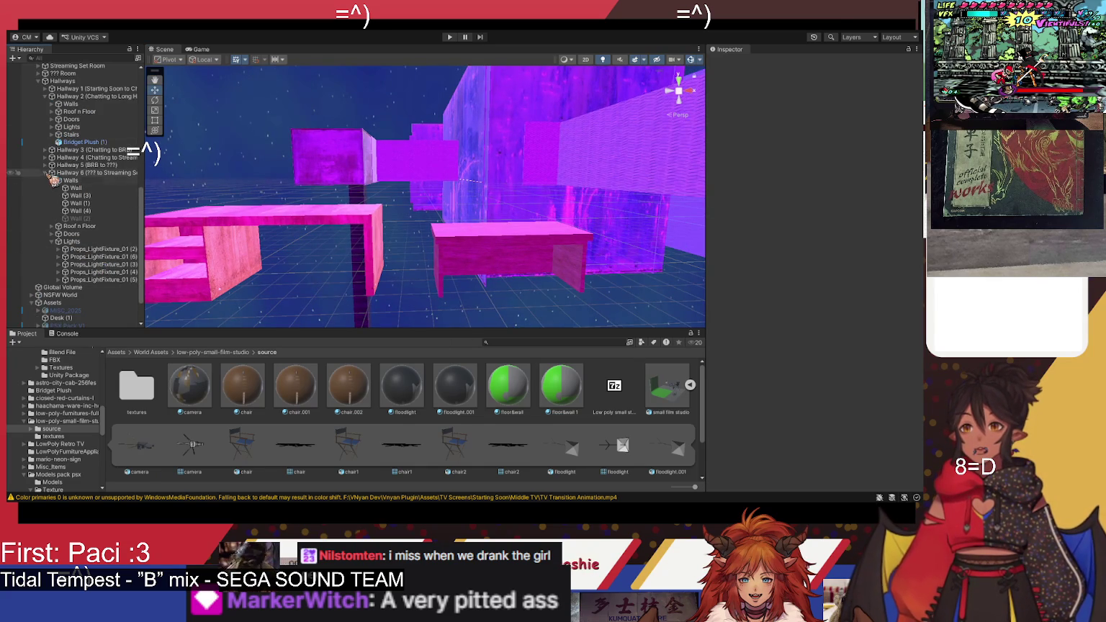
{"action": "left_click", "coordinate": [51, 180]}
{"action": "left_click", "coordinate": [45, 172]}
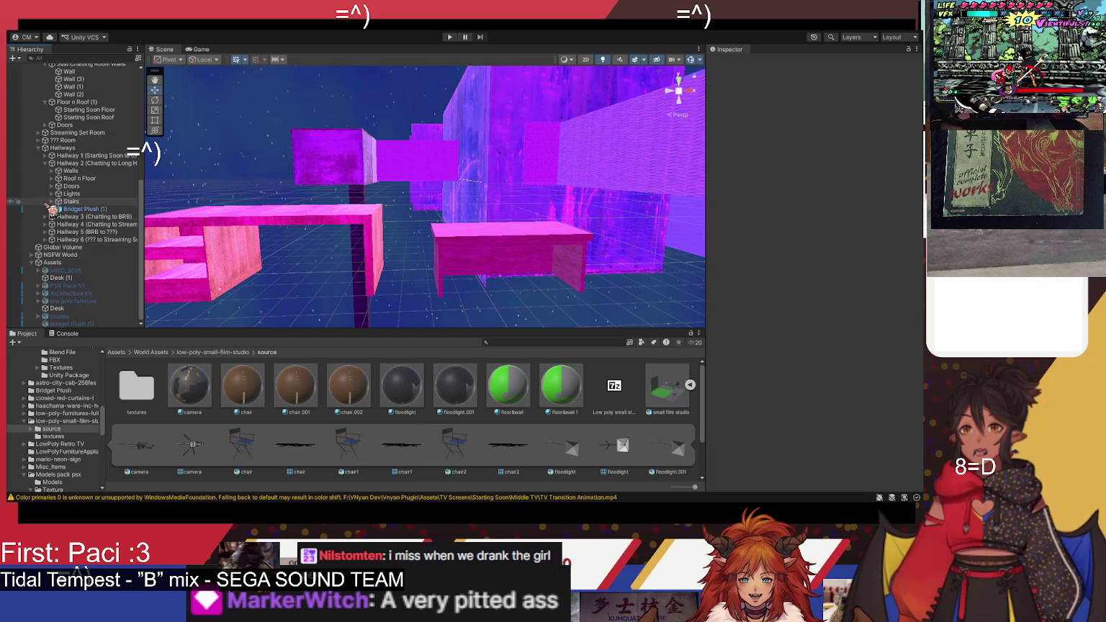
{"action": "left_click", "coordinate": [40, 147]}
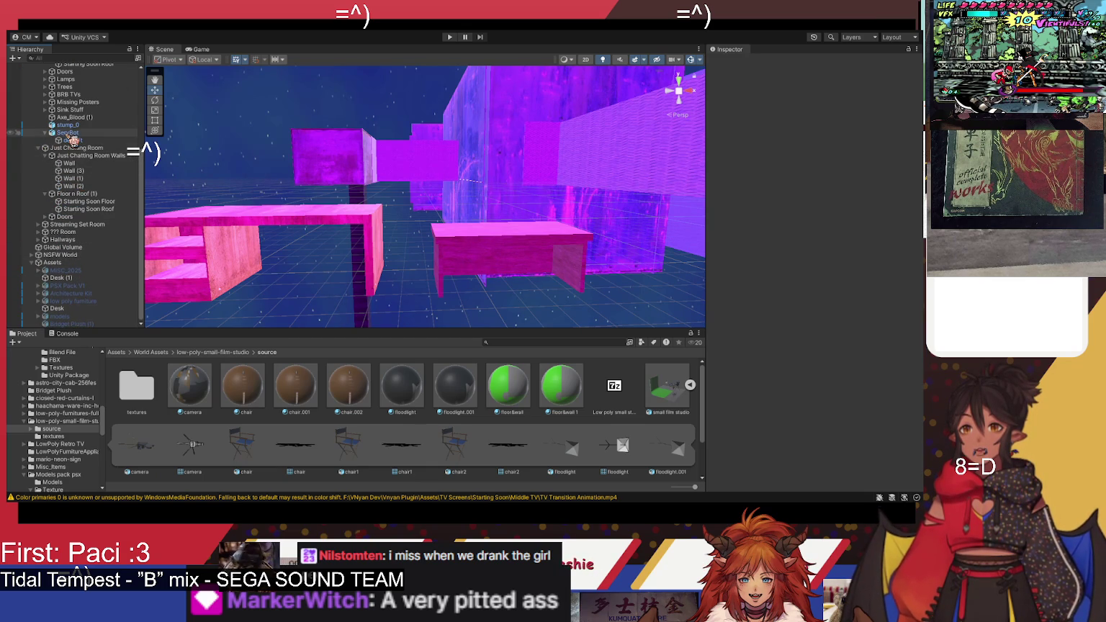
Step: Deactivate Desk (1), then delete both Desk and Desk (1)
{"action": "left_click", "coordinate": [242, 234]}
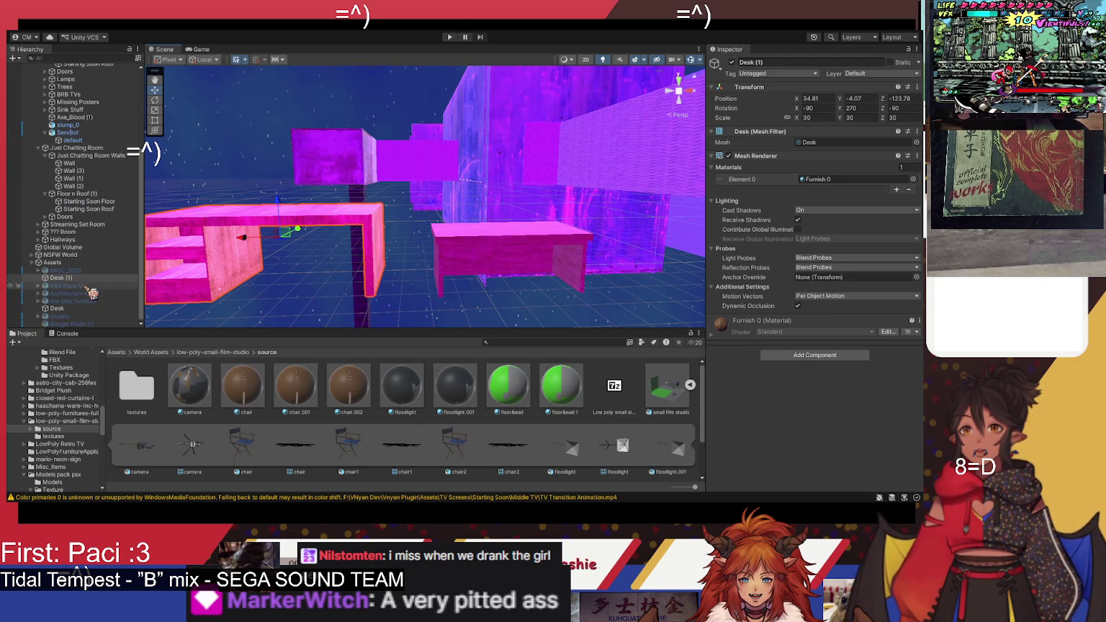
{"action": "left_click", "coordinate": [65, 307]}
{"action": "left_click_drag", "start_coordinate": [65, 307], "coordinate": [70, 278]}
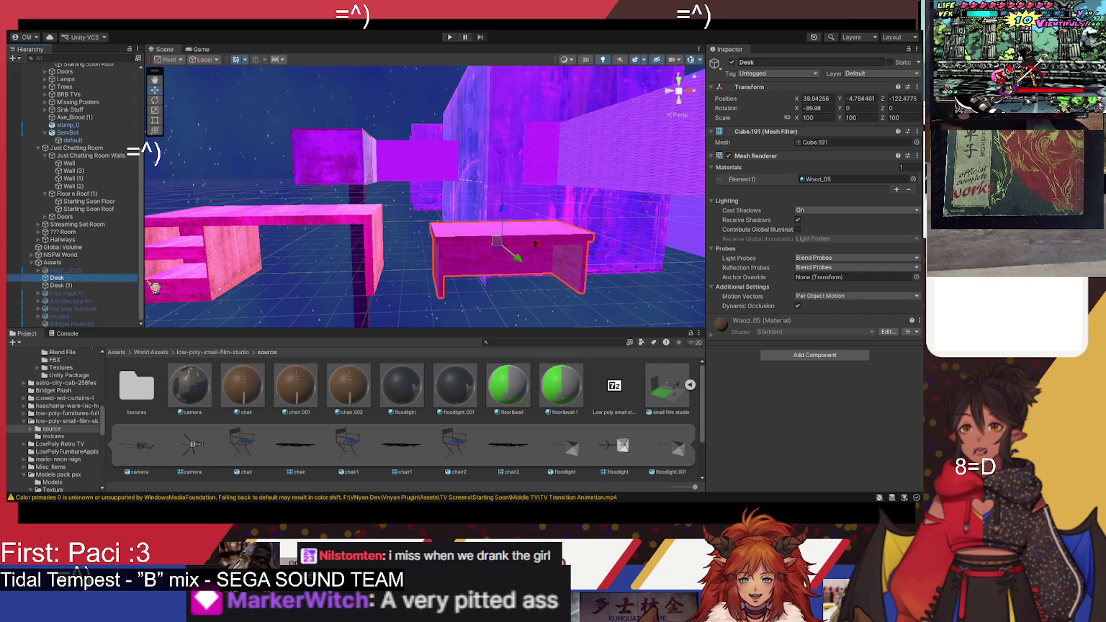
{"action": "left_click", "coordinate": [72, 286]}
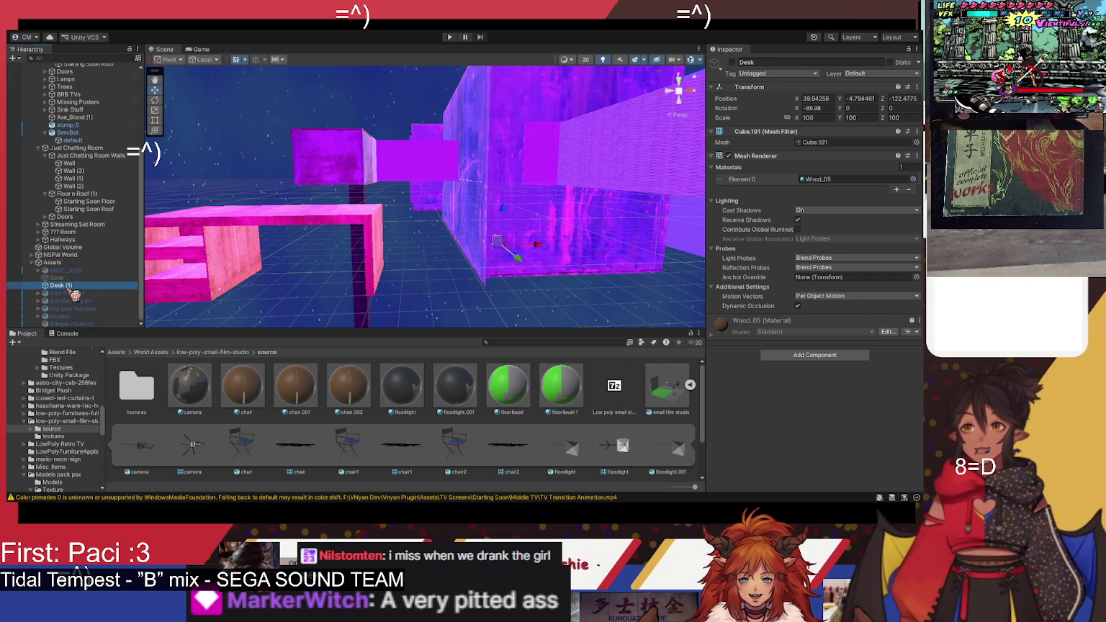
{"action": "left_click", "coordinate": [733, 62]}
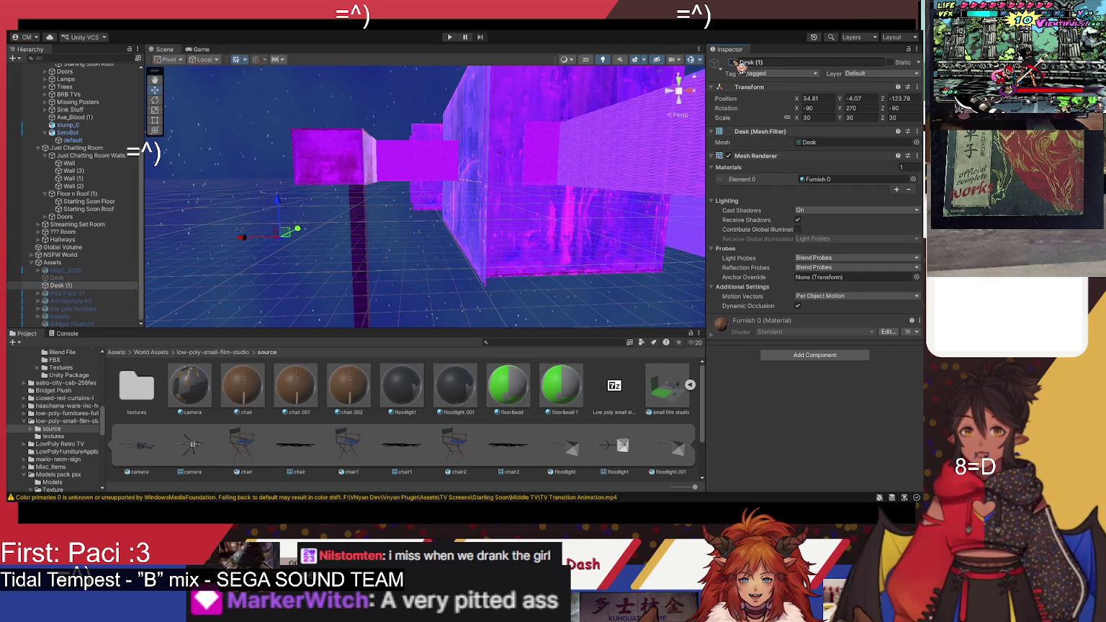
{"action": "left_click", "coordinate": [114, 279], "text": "ctrl"}
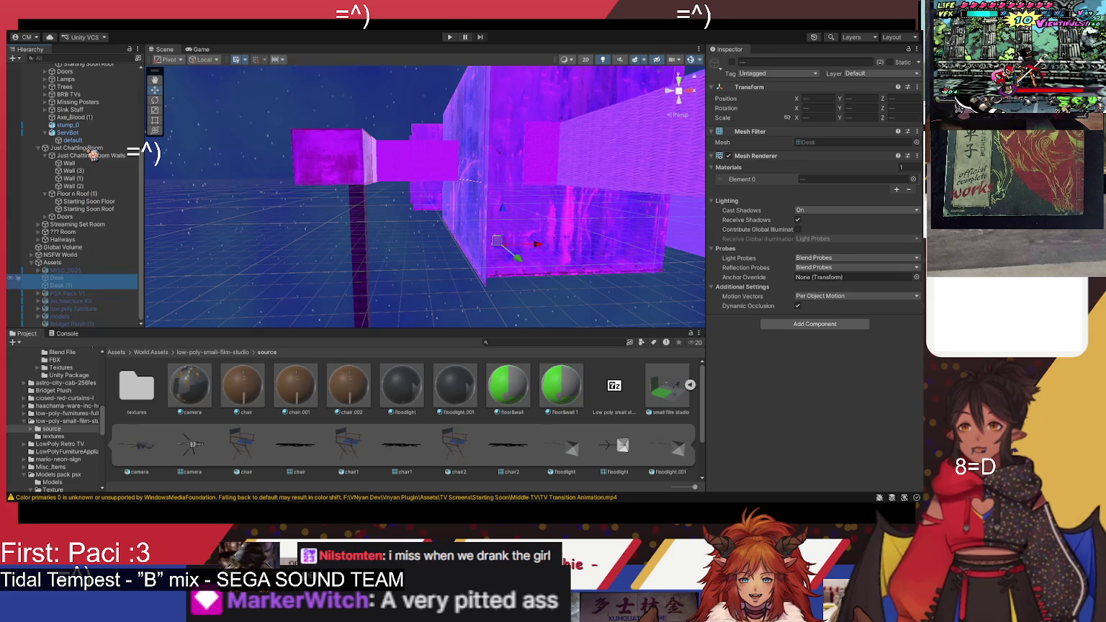
{"action": "key", "text": "Delete"}
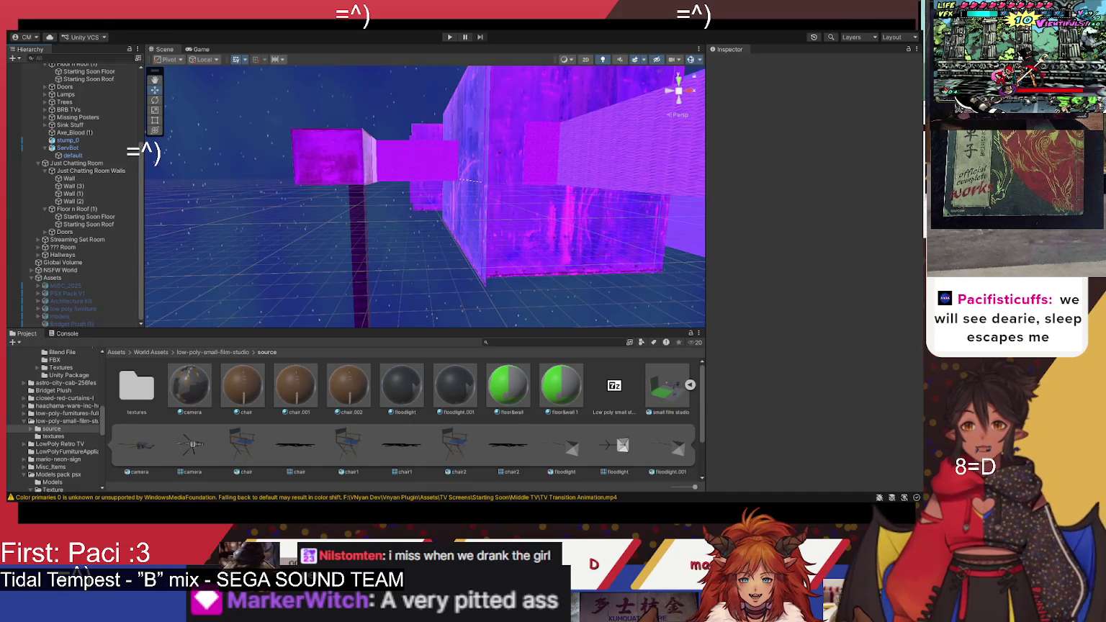
Step: Show the World Assets folder via the Project panel breadcrumb
{"action": "left_click", "coordinate": [151, 352]}
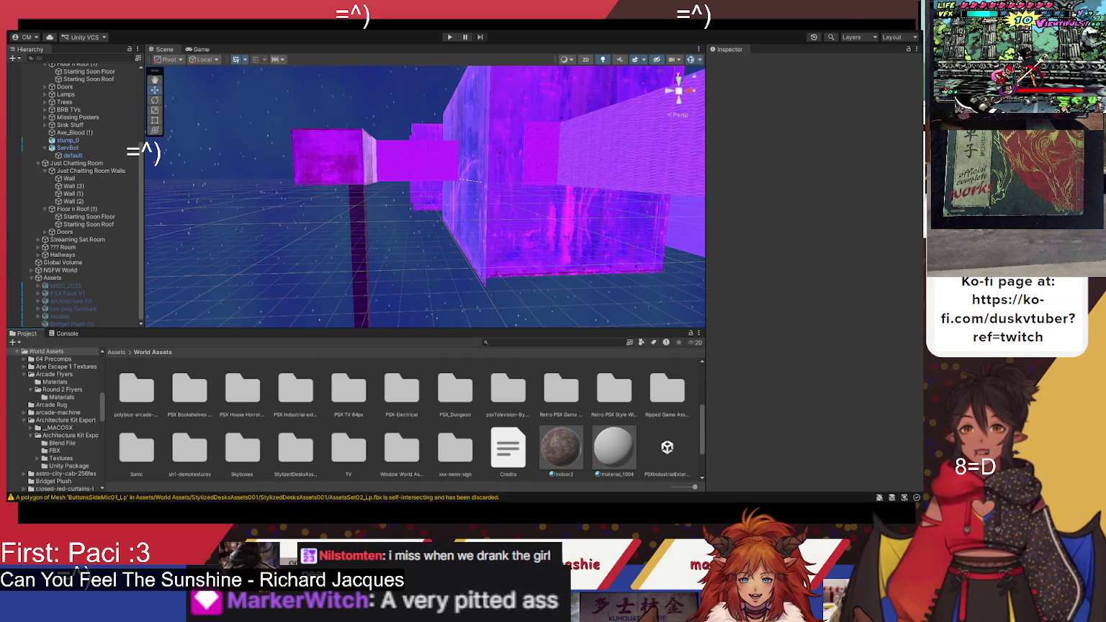
Step: Open the StylizedDesksAssets001 folder and its inner StylizedDesksAssets001 folder
{"action": "left_click", "coordinate": [314, 407]}
{"action": "scroll", "coordinate": [466, 423], "scroll_direction": "down", "scroll_amount": 1}
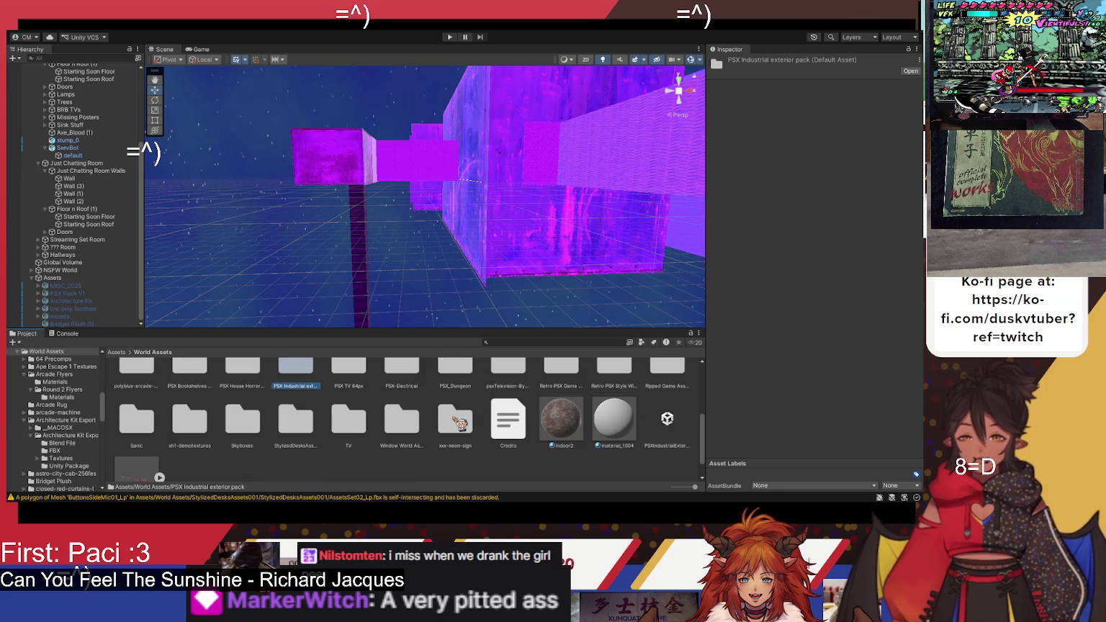
{"action": "left_click", "coordinate": [311, 441]}
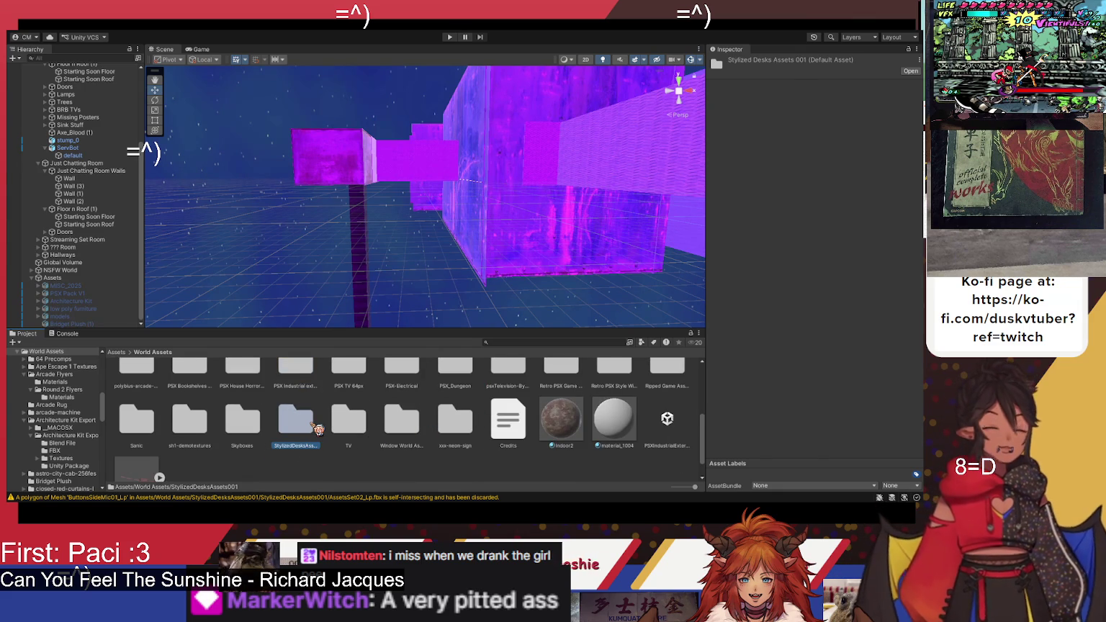
{"action": "double_click", "coordinate": [318, 429]}
{"action": "double_click", "coordinate": [144, 403]}
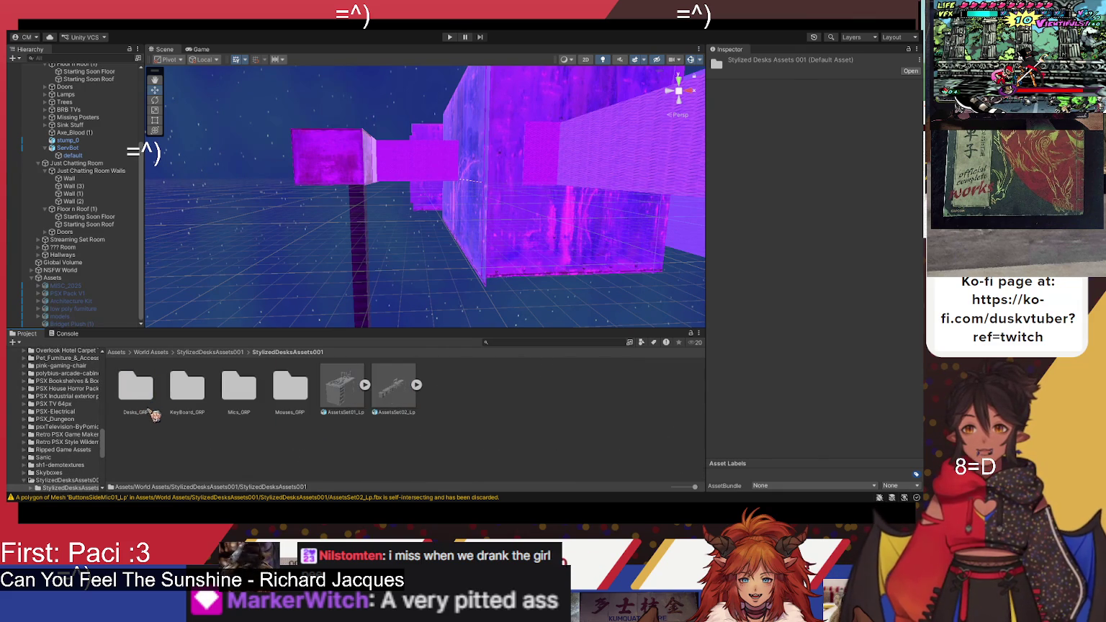
Step: Expand AssetsSet01_Lp, place it by the wall as a trial, then delete it
{"action": "left_click", "coordinate": [366, 385]}
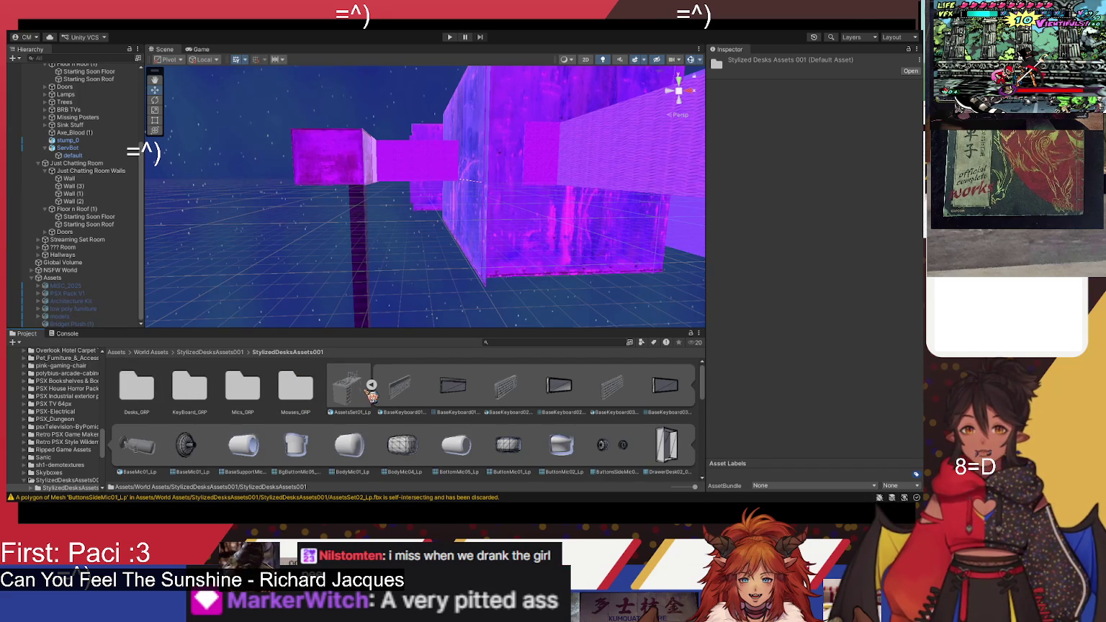
{"action": "left_click", "coordinate": [351, 405]}
{"action": "left_click_drag", "start_coordinate": [356, 399], "coordinate": [477, 308]}
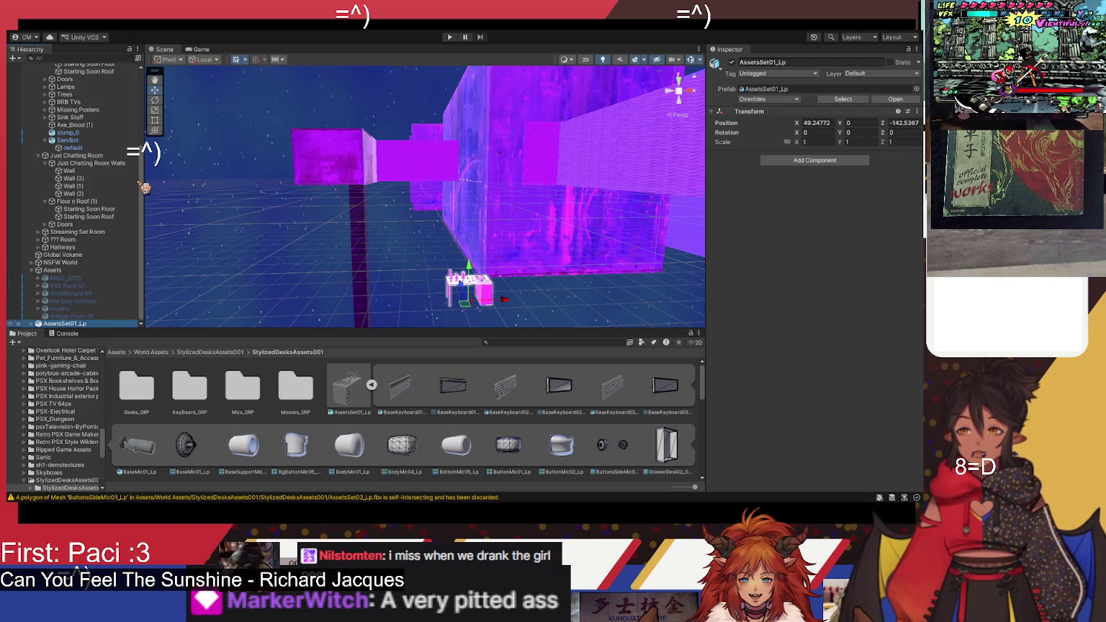
{"action": "key", "text": "Delete"}
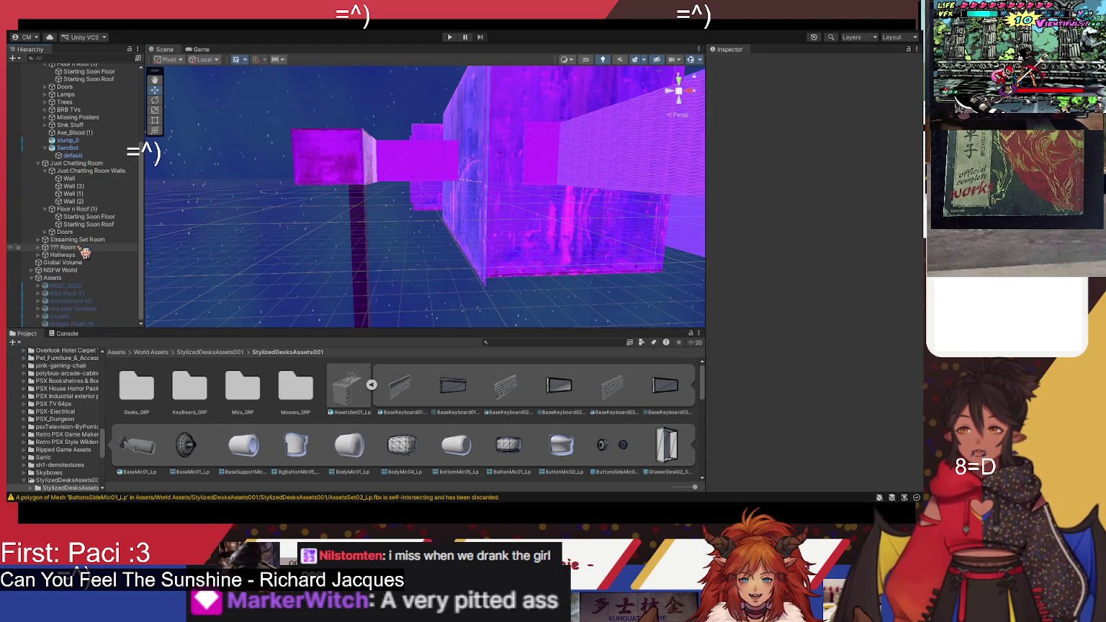
Step: Frame the Player, orbit to the green-screen wall, and start Play mode
{"action": "scroll", "coordinate": [79, 178], "scroll_direction": "up", "scroll_amount": 2}
{"action": "scroll", "coordinate": [75, 173], "scroll_direction": "up", "scroll_amount": 4}
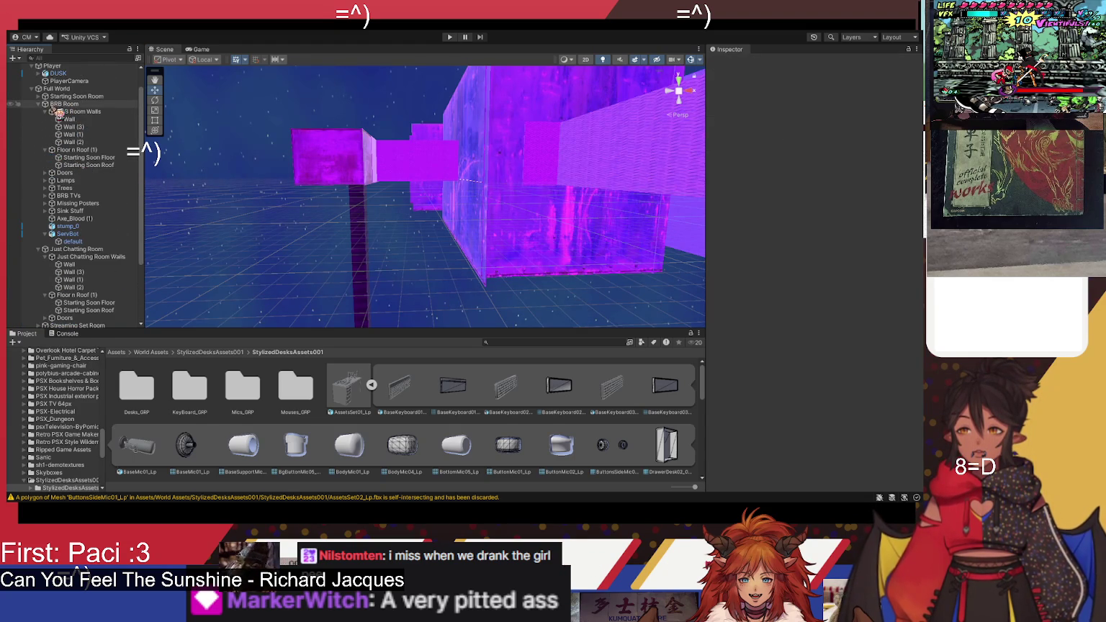
{"action": "left_click", "coordinate": [39, 105]}
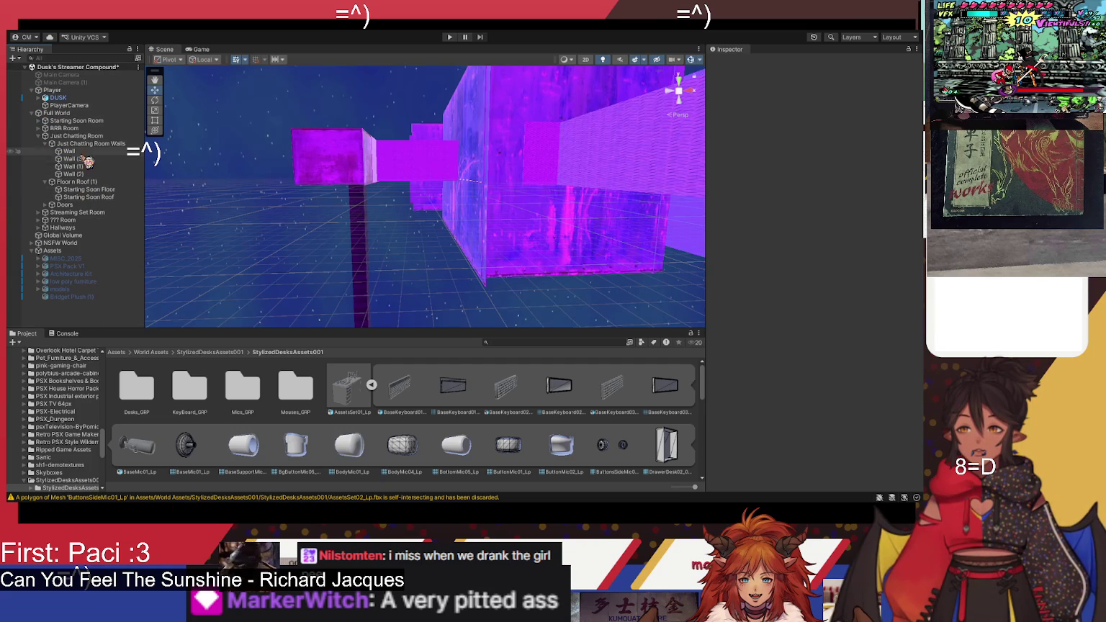
{"action": "left_click", "coordinate": [77, 90]}
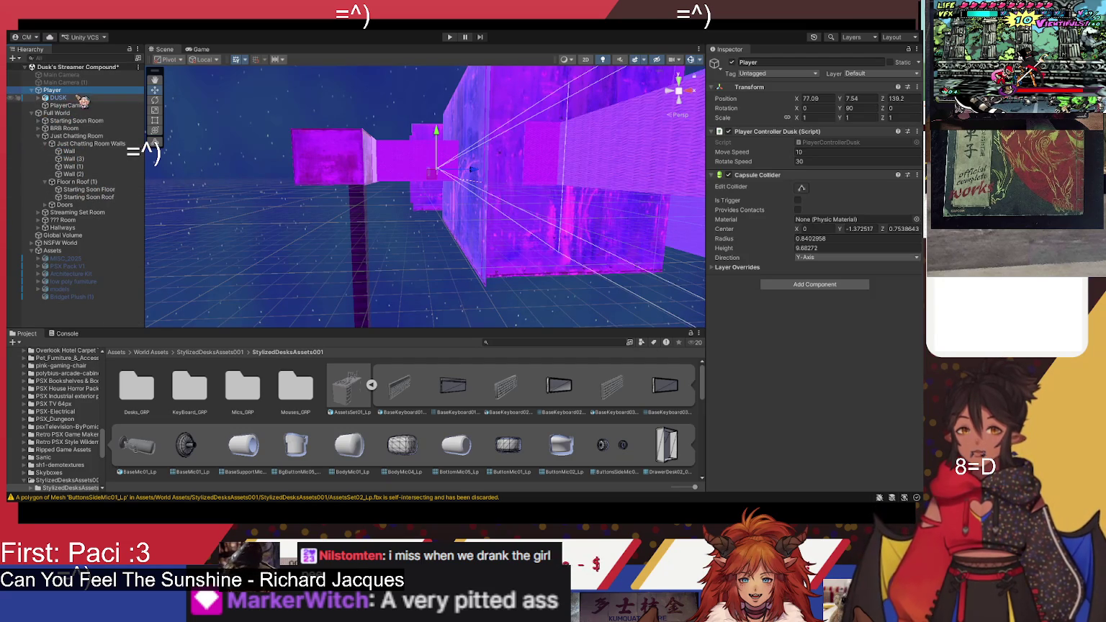
{"action": "key", "text": "f"}
{"action": "mouse_move", "coordinate": [380, 186]}
{"action": "left_mouse_down"}
{"action": "mouse_move", "coordinate": [271, 244]}
{"action": "mouse_move", "coordinate": [190, 224]}
{"action": "mouse_move", "coordinate": [336, 248]}
{"action": "left_mouse_up"}
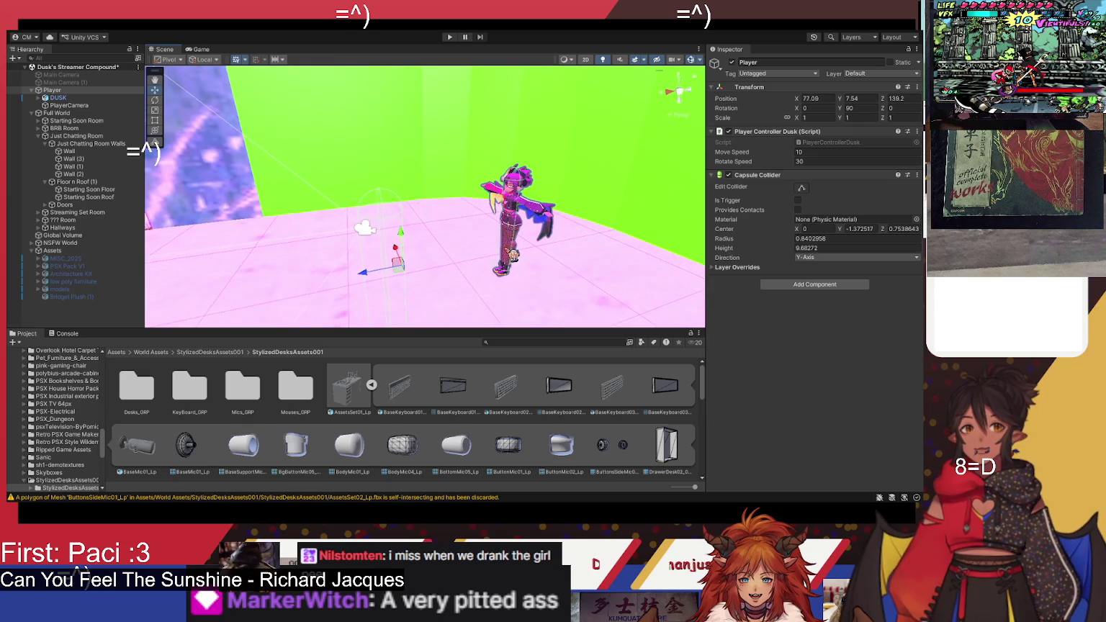
{"action": "left_click_drag", "start_coordinate": [512, 253], "coordinate": [463, 263]}
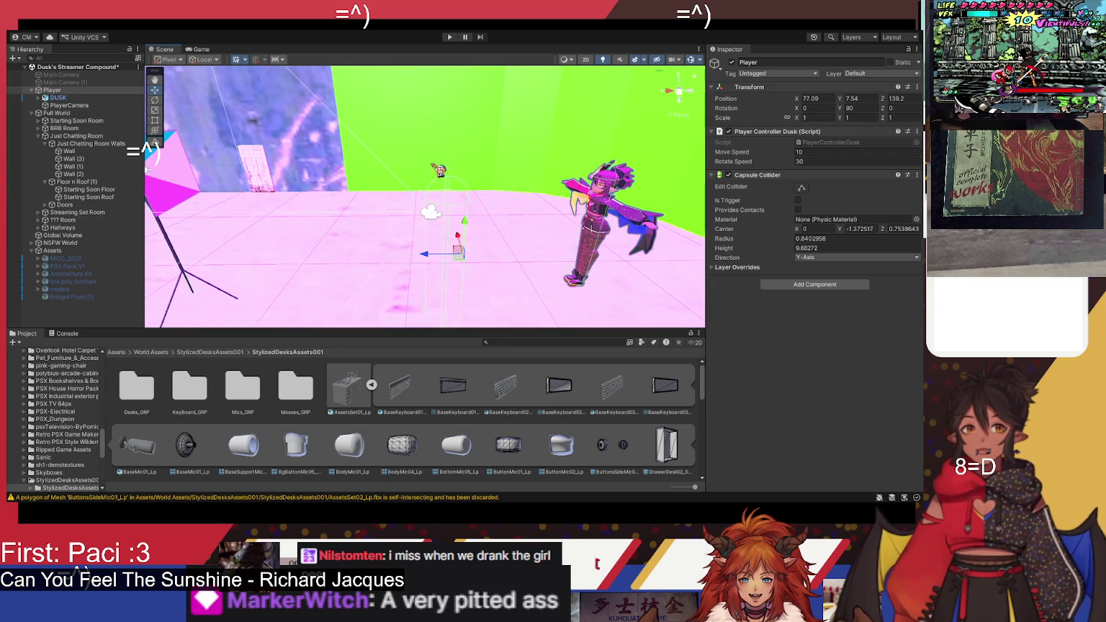
{"action": "left_click", "coordinate": [452, 38]}
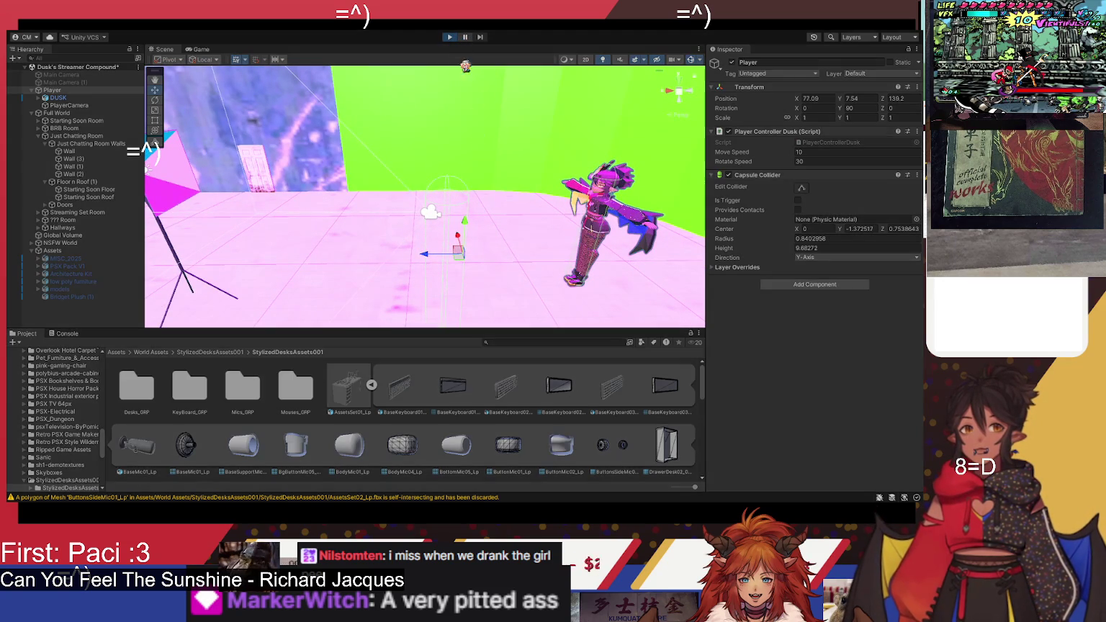
Step: Turn the player camera right three times, view it from the Scene tab, then stop playing
{"action": "key", "text": "d"}
{"action": "key", "text": "d"}
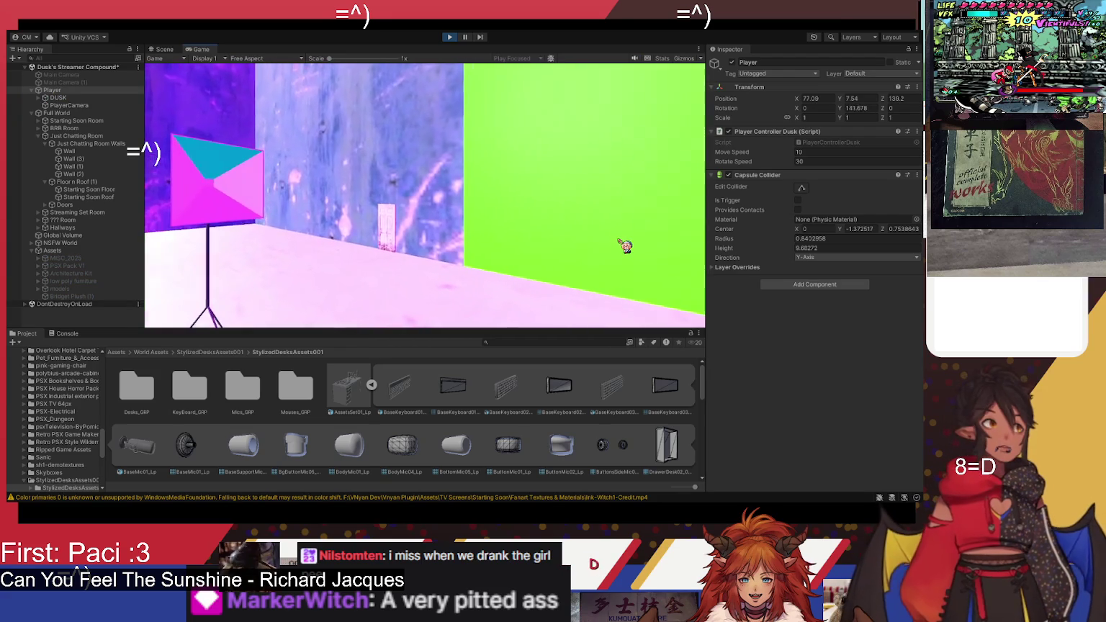
{"action": "key", "text": "d"}
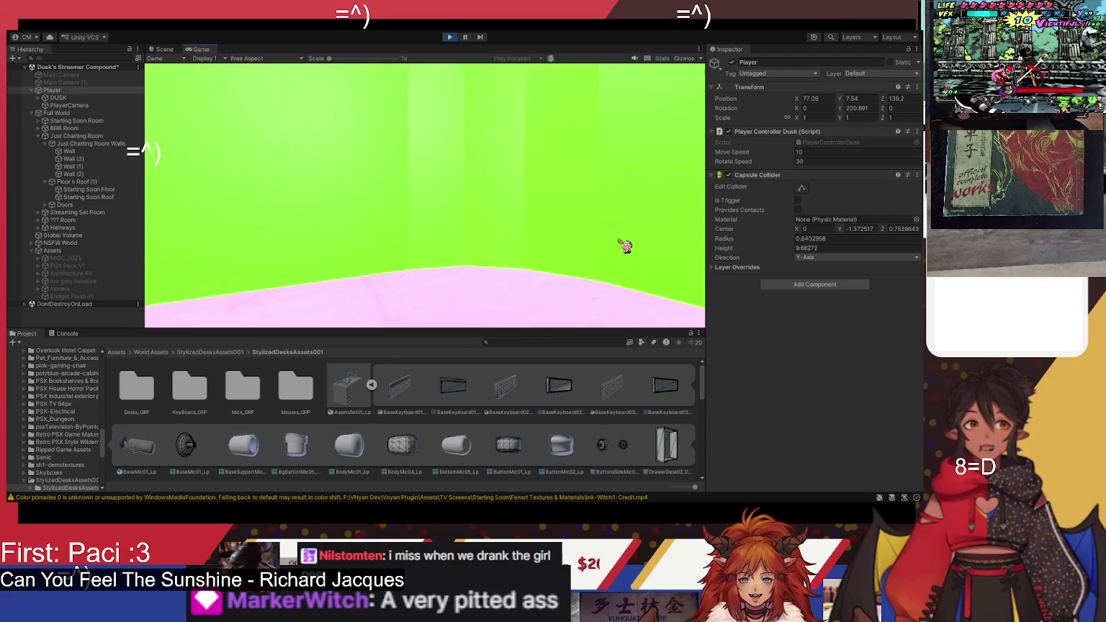
{"action": "key", "text": "d"}
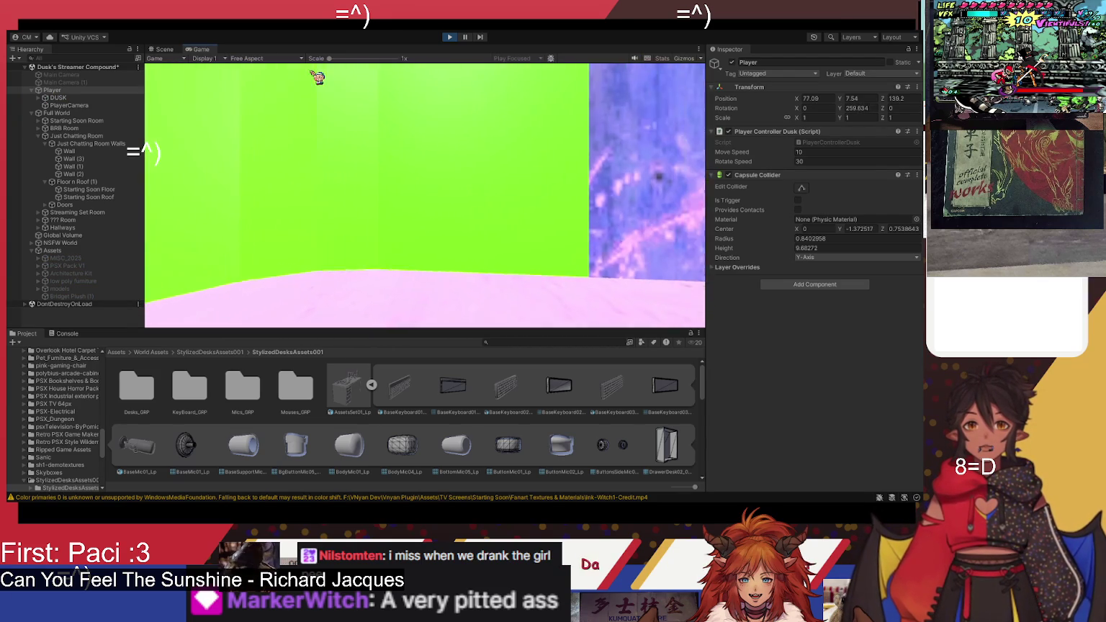
{"action": "left_click", "coordinate": [167, 49]}
{"action": "left_click_drag", "start_coordinate": [288, 209], "coordinate": [303, 211]}
{"action": "left_click", "coordinate": [449, 38]}
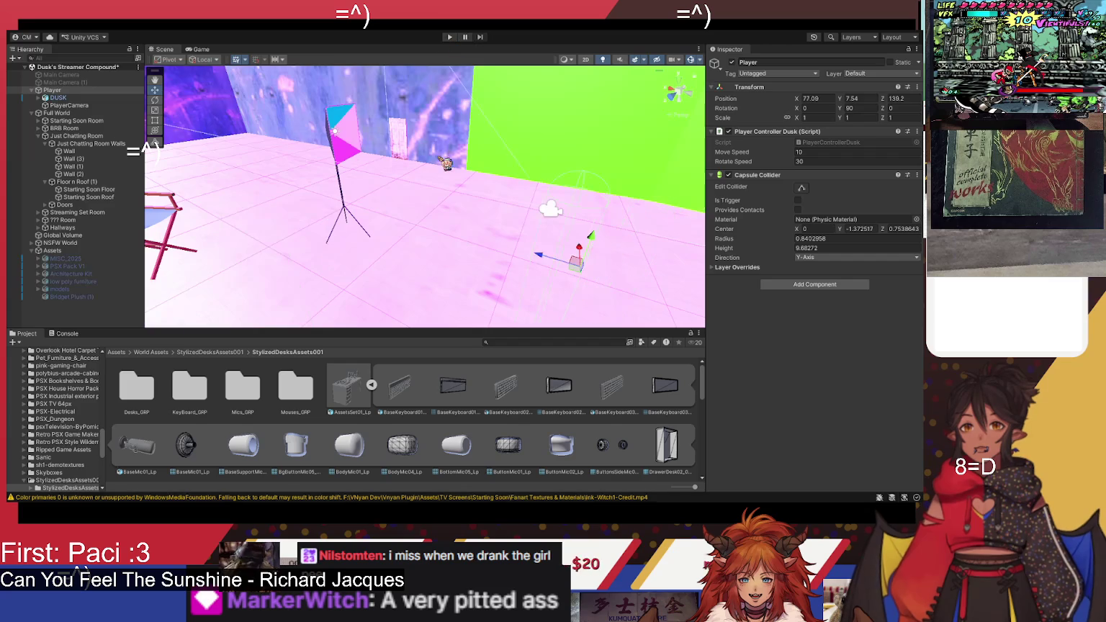
Step: Inspect PlayerCamera and DUSK, then move DUSK along Z to -6.48
{"action": "left_click", "coordinate": [112, 106]}
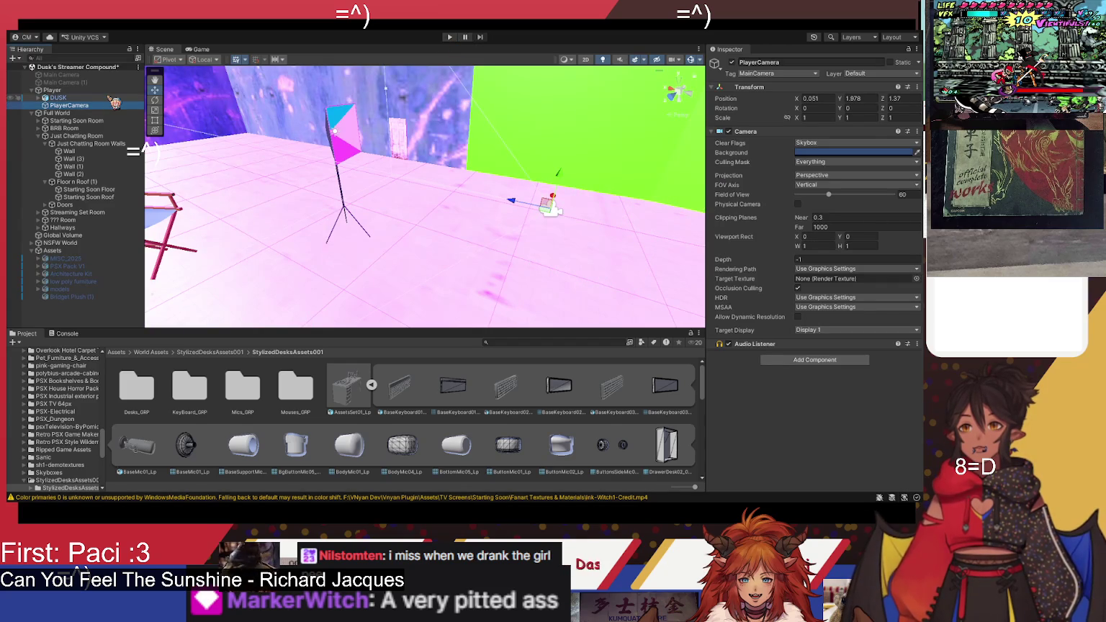
{"action": "left_click", "coordinate": [112, 98]}
{"action": "left_click", "coordinate": [102, 106]}
{"action": "left_click", "coordinate": [90, 98]}
{"action": "left_click", "coordinate": [65, 90]}
{"action": "mouse_move", "coordinate": [180, 220]}
{"action": "left_mouse_down"}
{"action": "mouse_move", "coordinate": [408, 210]}
{"action": "mouse_move", "coordinate": [461, 230]}
{"action": "mouse_move", "coordinate": [496, 227]}
{"action": "left_mouse_up"}
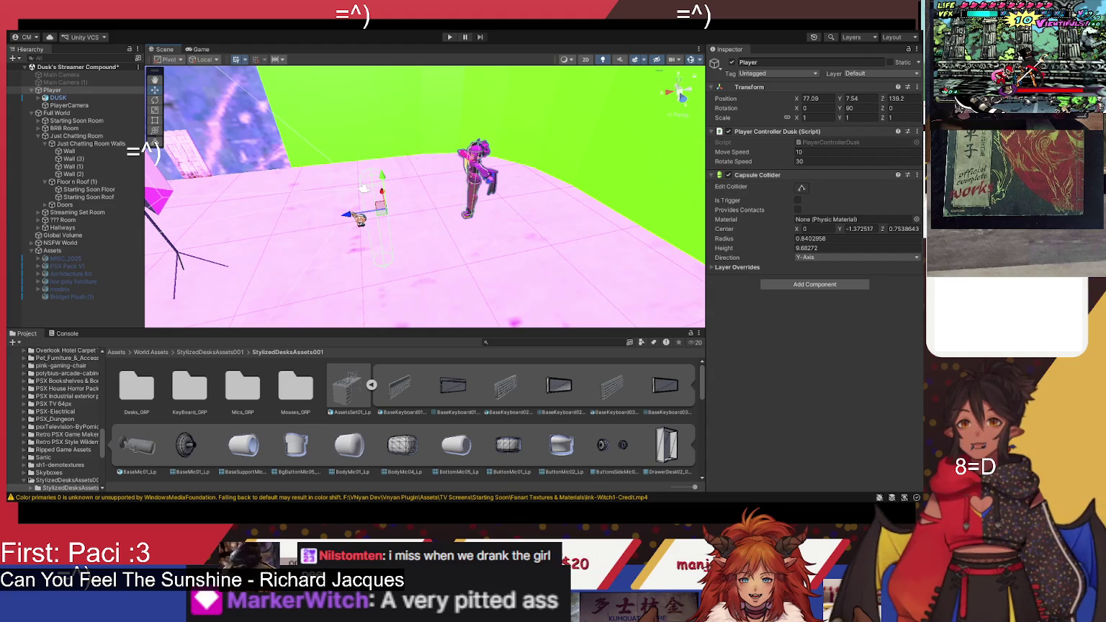
{"action": "left_click", "coordinate": [58, 97]}
{"action": "left_click_drag", "start_coordinate": [442, 224], "coordinate": [407, 226]}
Step: Move DUSK toward the Player's origin, undo a stray Player move, and set DUSK to Z 0.72
{"action": "left_click", "coordinate": [53, 90]}
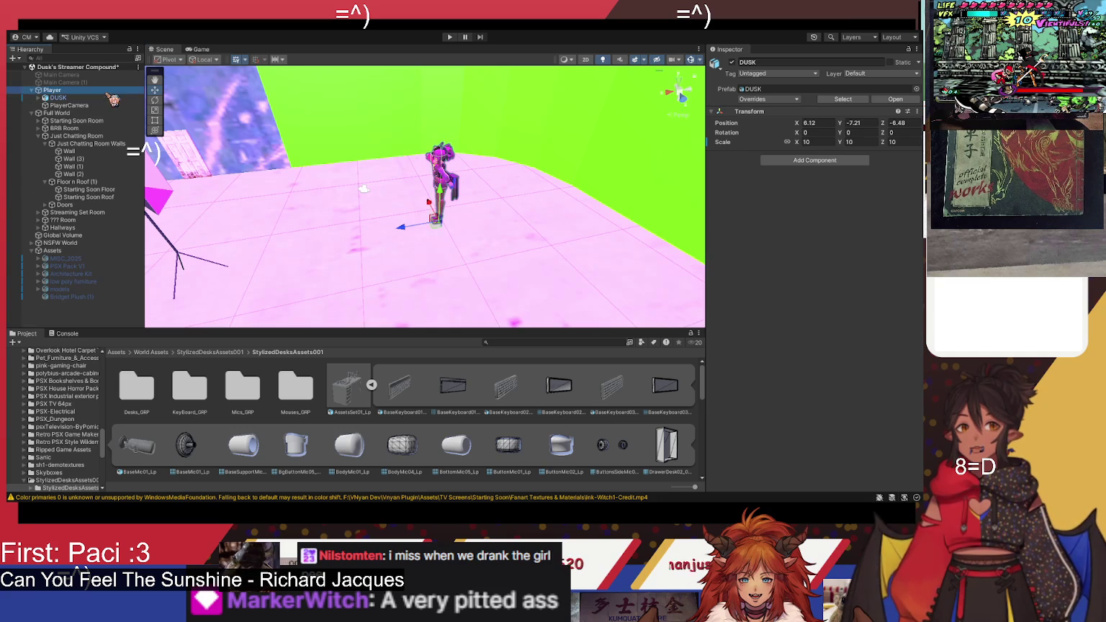
{"action": "left_click_drag", "start_coordinate": [432, 245], "coordinate": [483, 255]}
{"action": "key", "text": "f"}
{"action": "left_click", "coordinate": [421, 159]}
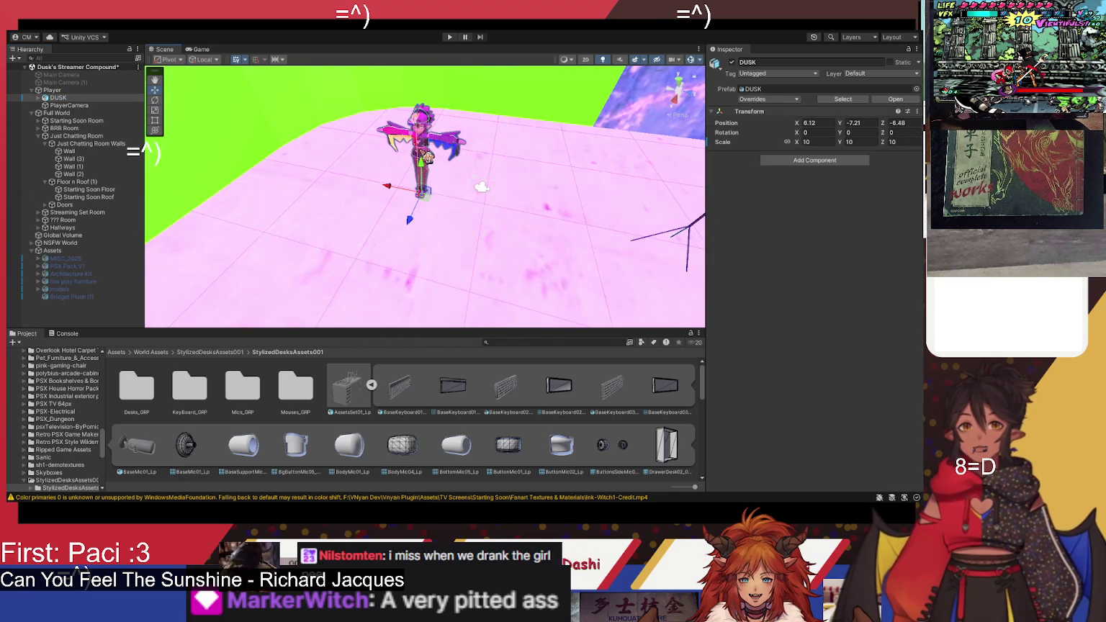
{"action": "mouse_move", "coordinate": [409, 219]}
{"action": "left_mouse_down"}
{"action": "mouse_move", "coordinate": [384, 270]}
{"action": "mouse_move", "coordinate": [435, 250]}
{"action": "left_mouse_up"}
{"action": "left_click", "coordinate": [103, 105]}
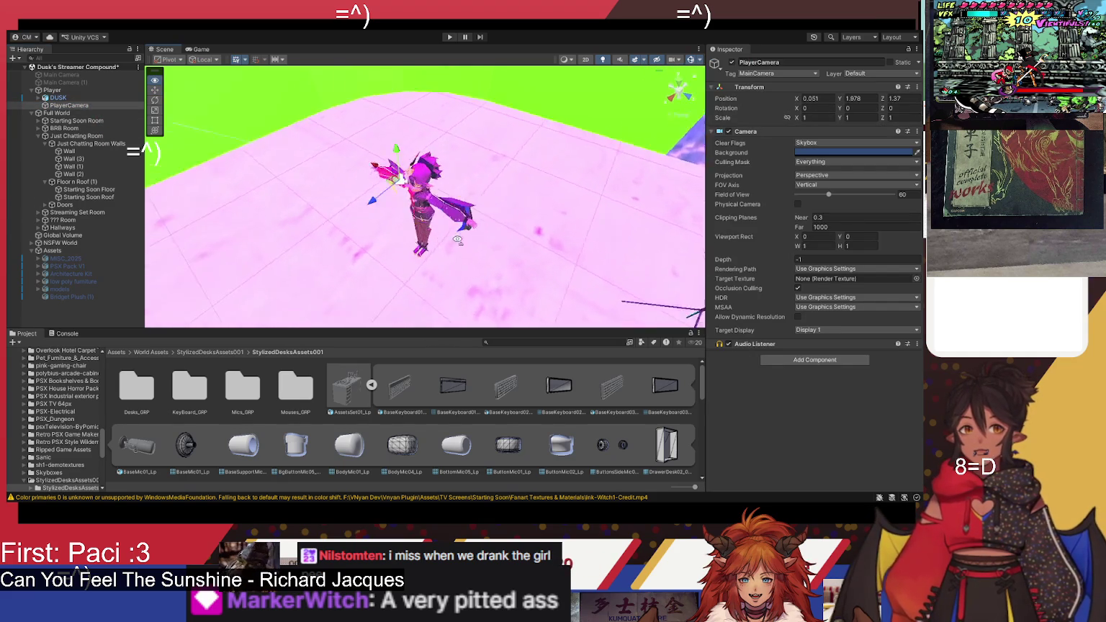
{"action": "left_click", "coordinate": [52, 90]}
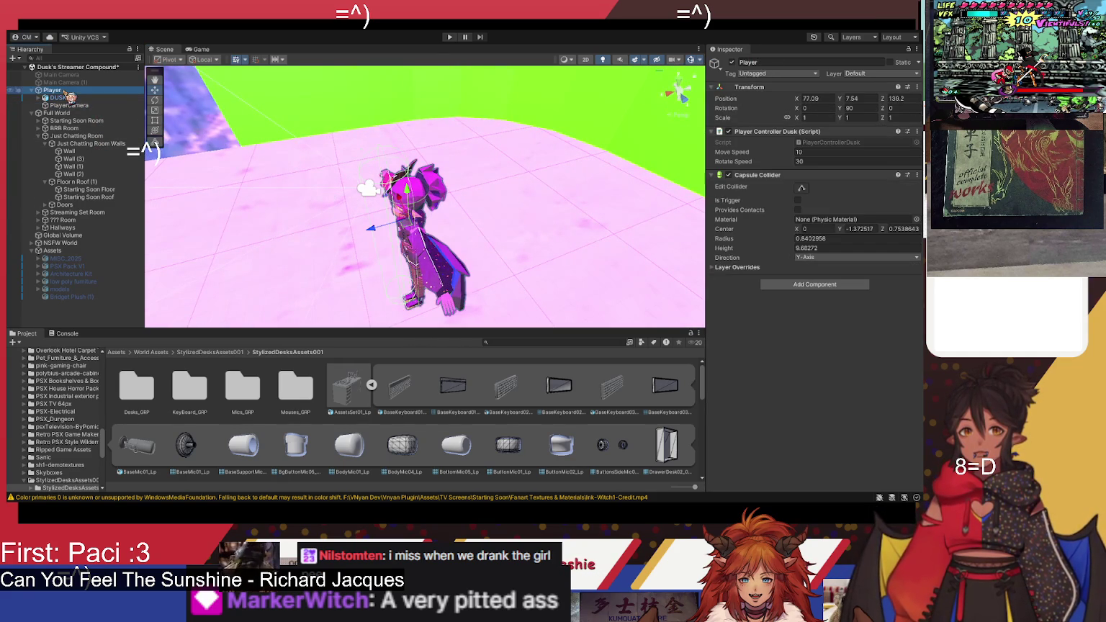
{"action": "left_click_drag", "start_coordinate": [369, 229], "coordinate": [370, 235]}
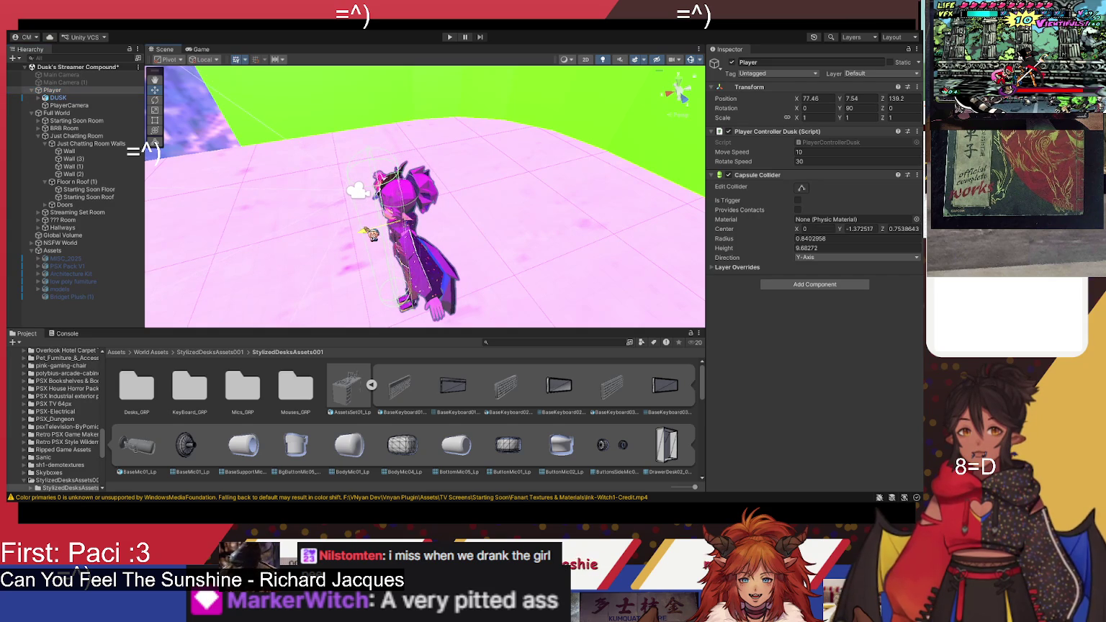
{"action": "key", "text": "ctrl+z"}
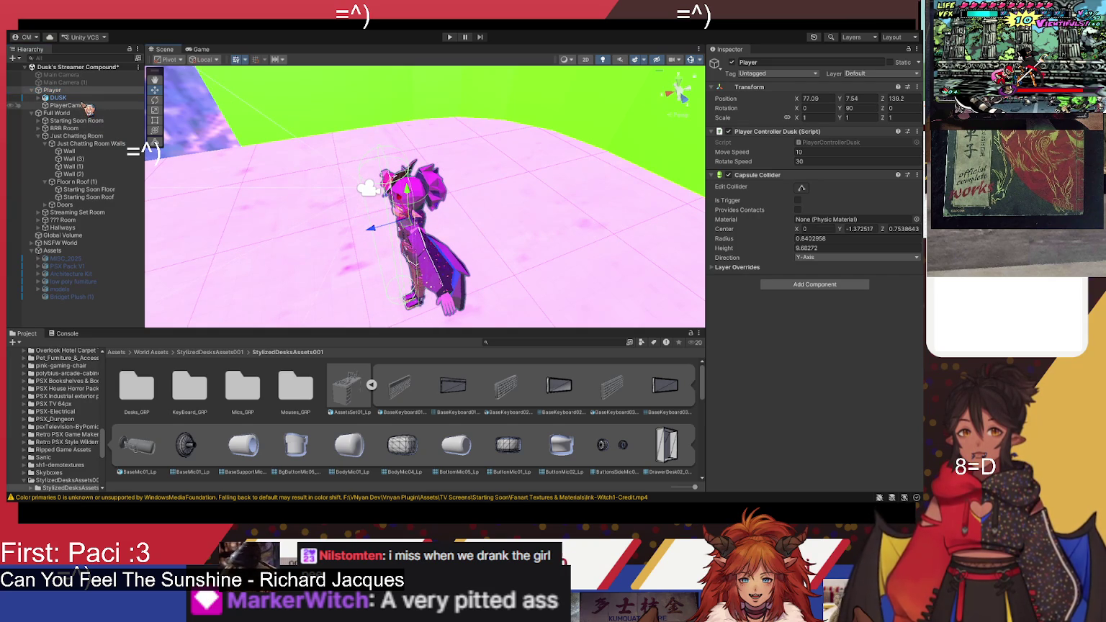
{"action": "left_click", "coordinate": [80, 98]}
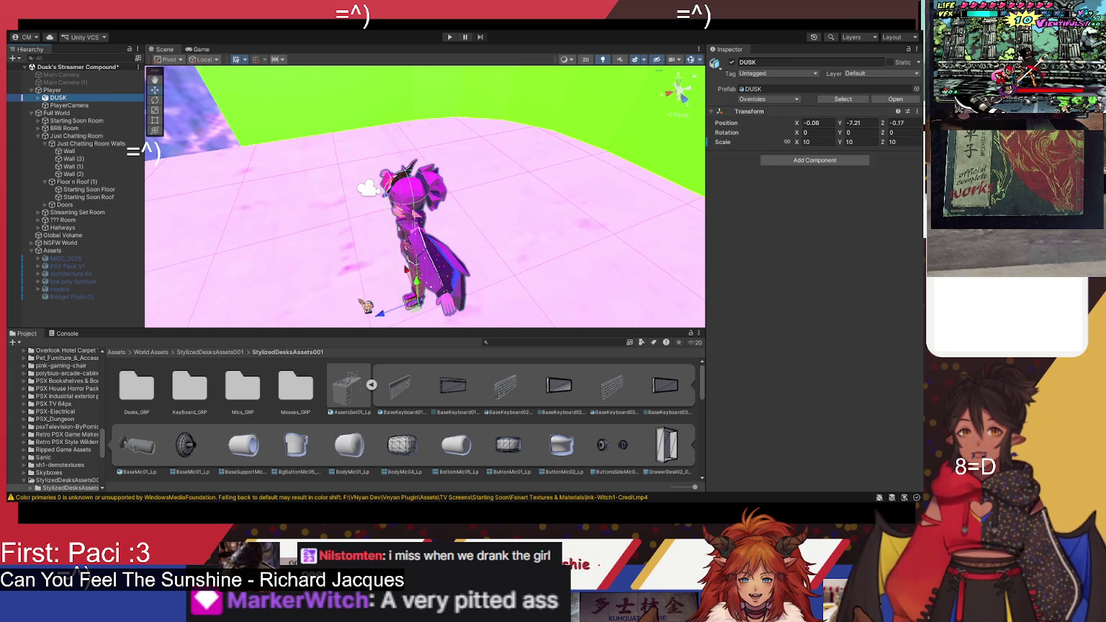
{"action": "left_click_drag", "start_coordinate": [391, 322], "coordinate": [404, 282]}
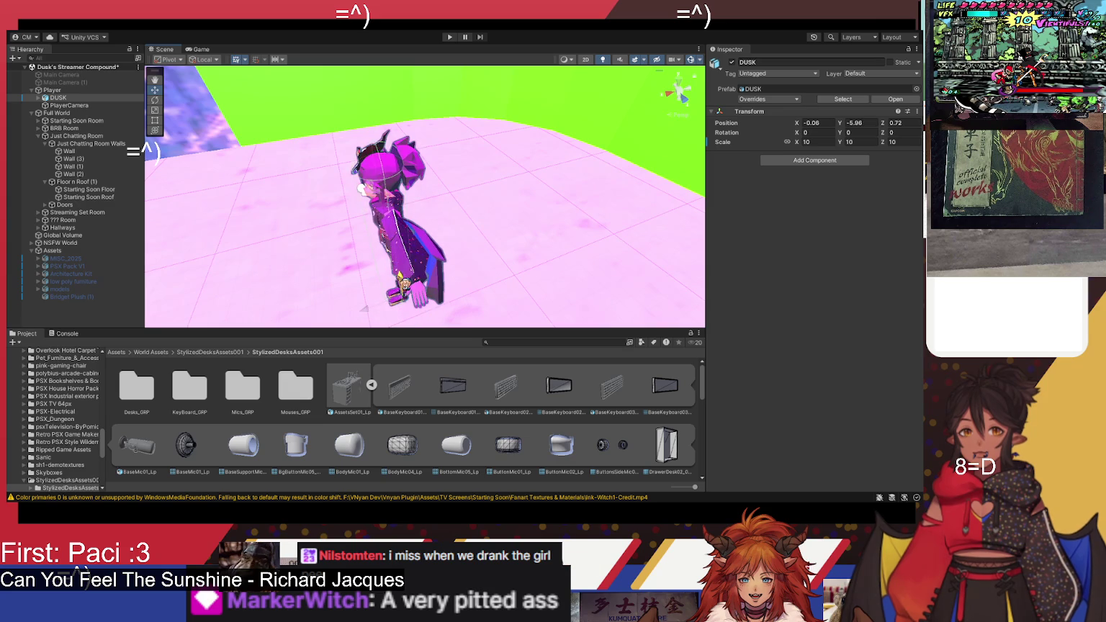
Step: From a front view of the character, nudge DUSK along X to about -0.01
{"action": "left_click", "coordinate": [100, 92]}
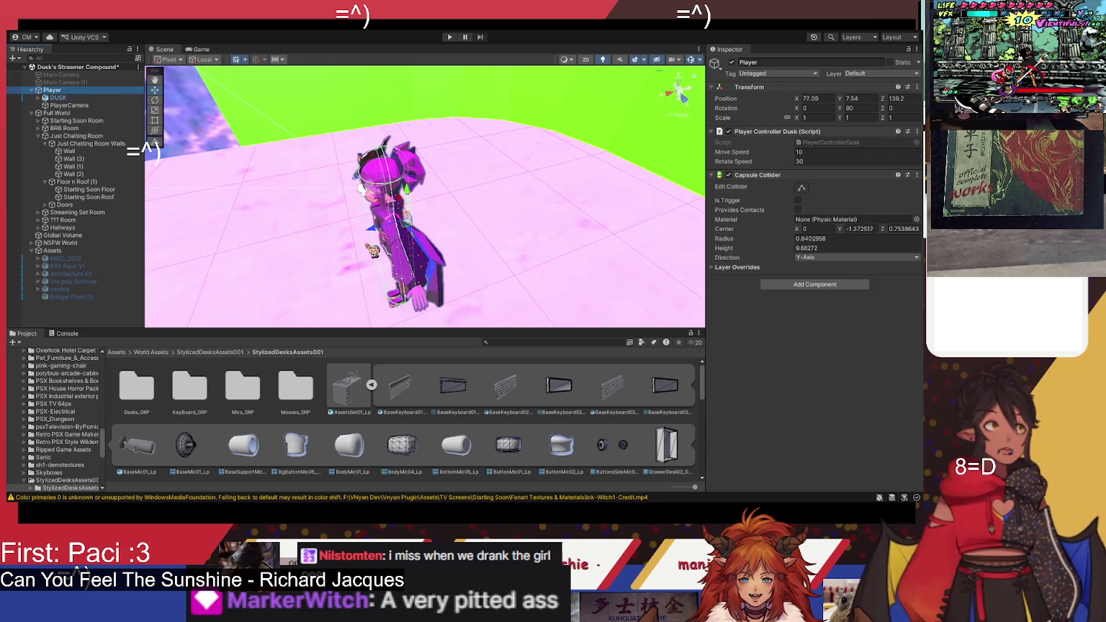
{"action": "key", "text": "f"}
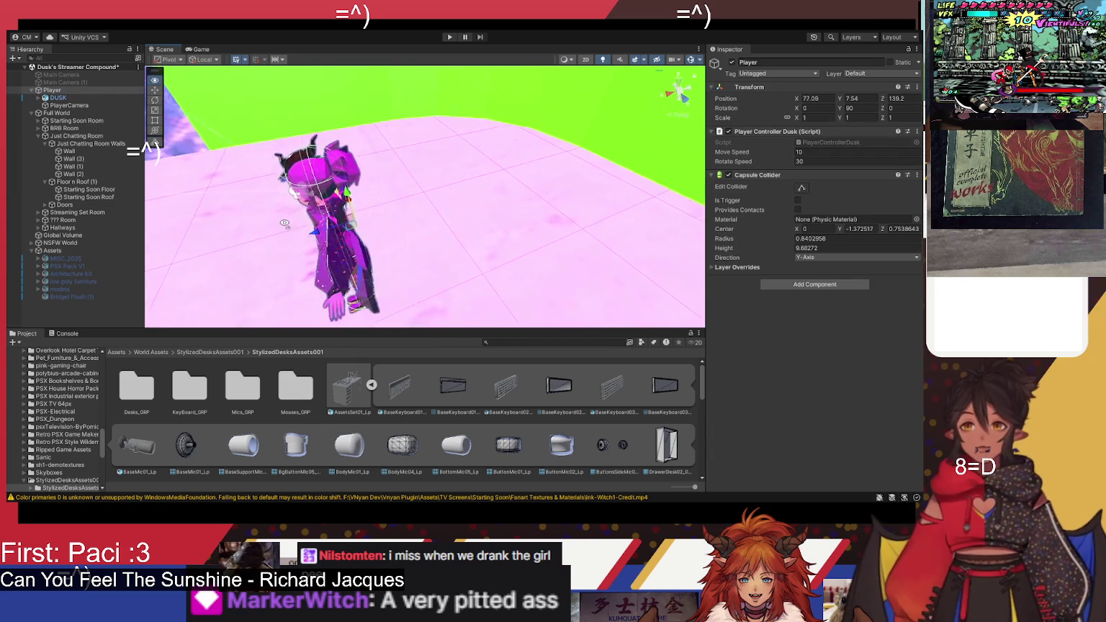
{"action": "mouse_move", "coordinate": [404, 243]}
{"action": "left_mouse_down"}
{"action": "mouse_move", "coordinate": [432, 244]}
{"action": "mouse_move", "coordinate": [436, 149]}
{"action": "mouse_move", "coordinate": [472, 141]}
{"action": "mouse_move", "coordinate": [487, 187]}
{"action": "mouse_move", "coordinate": [469, 193]}
{"action": "left_mouse_up"}
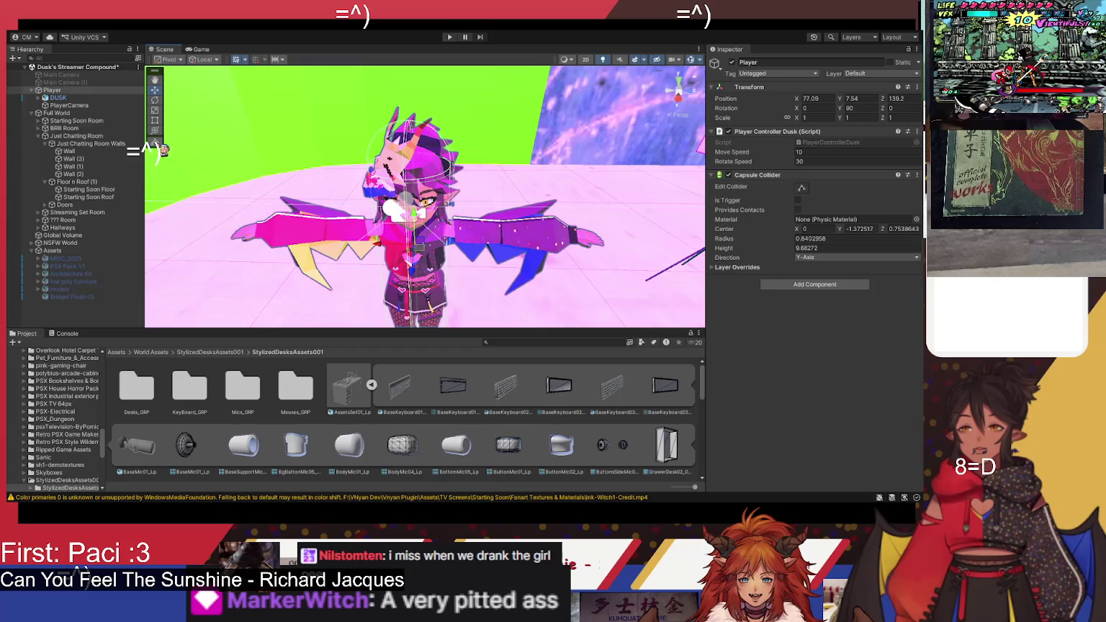
{"action": "left_click", "coordinate": [57, 97]}
{"action": "left_click_drag", "start_coordinate": [459, 246], "coordinate": [430, 286]}
{"action": "left_click_drag", "start_coordinate": [395, 331], "coordinate": [396, 330]}
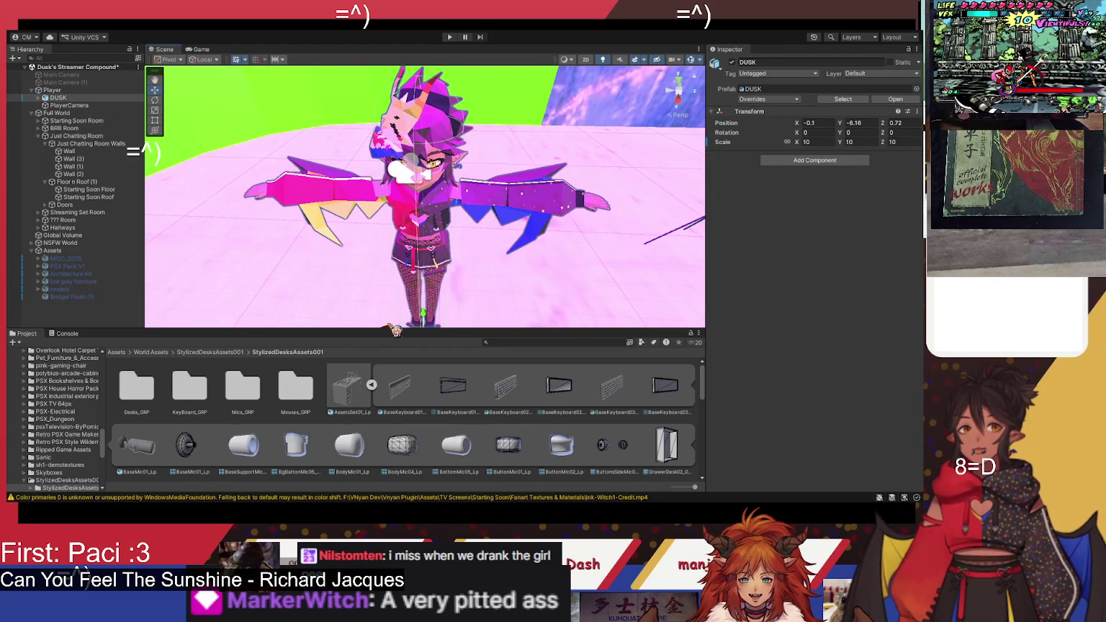
{"action": "left_click", "coordinate": [97, 90]}
{"action": "left_click_drag", "start_coordinate": [534, 310], "coordinate": [532, 281]}
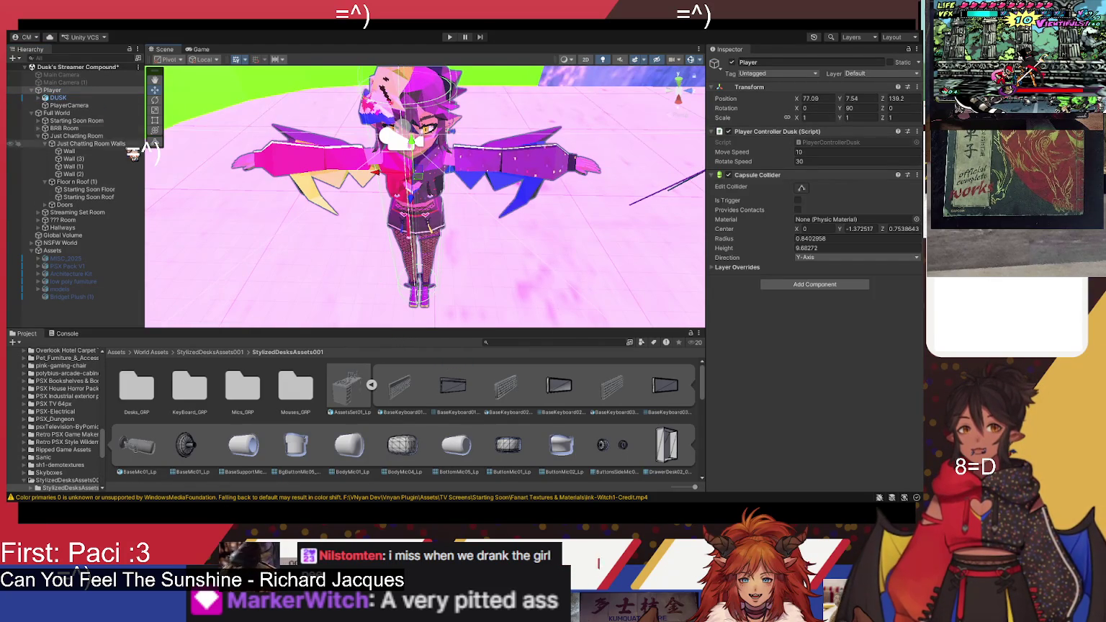
{"action": "left_click", "coordinate": [58, 97]}
{"action": "left_click_drag", "start_coordinate": [393, 294], "coordinate": [401, 294]}
{"action": "left_click", "coordinate": [72, 90]}
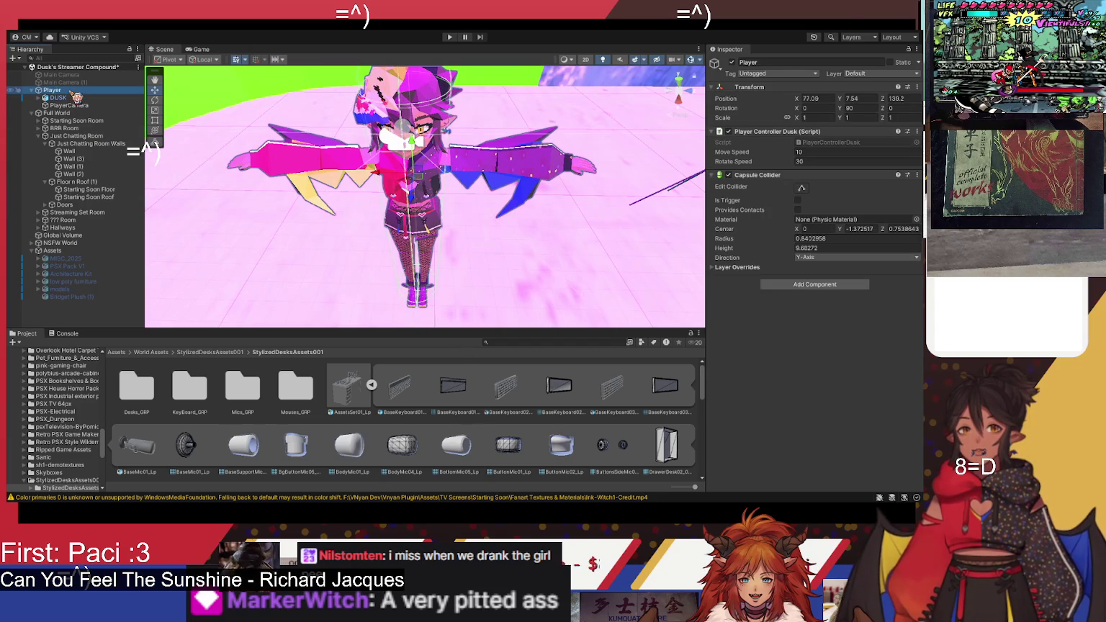
{"action": "left_click", "coordinate": [62, 97]}
{"action": "left_click_drag", "start_coordinate": [425, 289], "coordinate": [428, 286]}
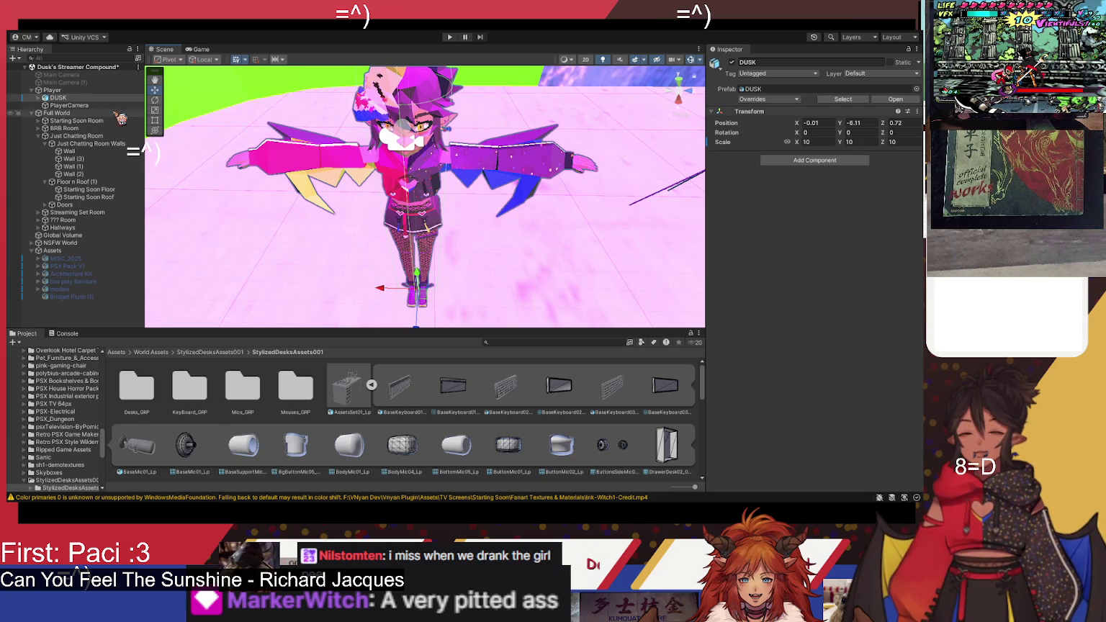
Step: Type 0 into DUSK's position fields, then reframe the Player and view it from above
{"action": "left_click", "coordinate": [74, 91]}
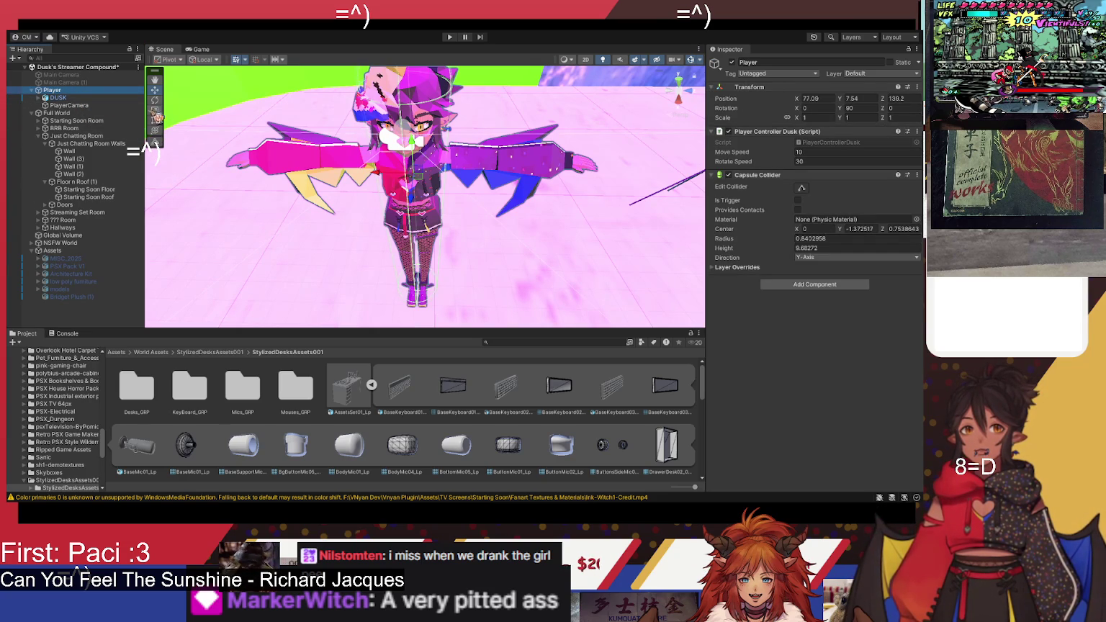
{"action": "left_click", "coordinate": [104, 99]}
{"action": "type", "text": "0"}
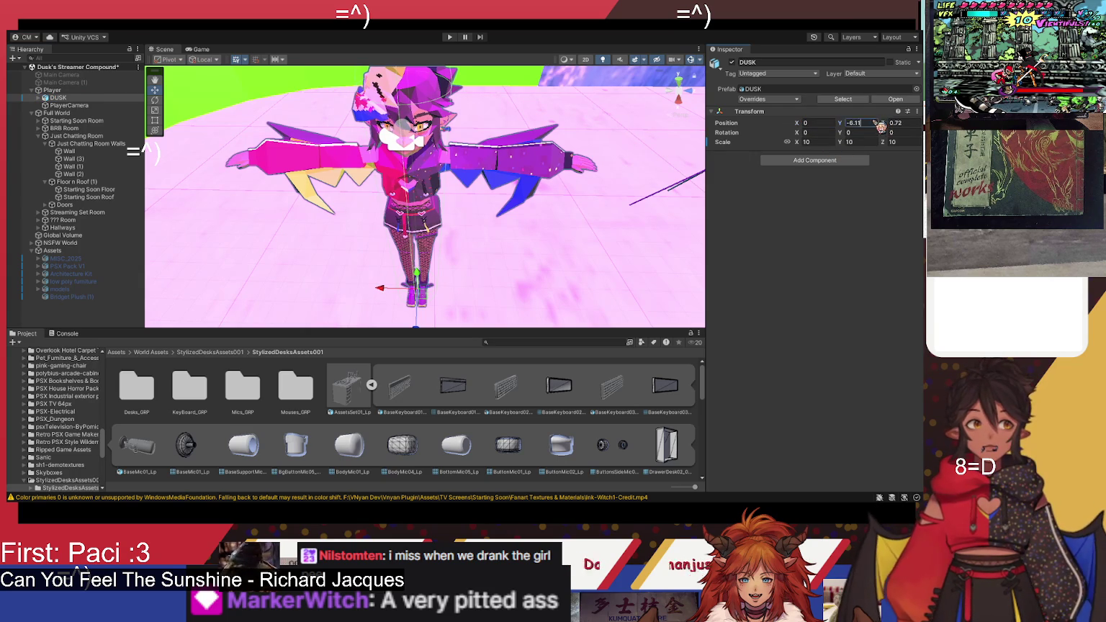
{"action": "type", "text": "0"}
{"action": "key", "text": "Tab"}
{"action": "type", "text": "0"}
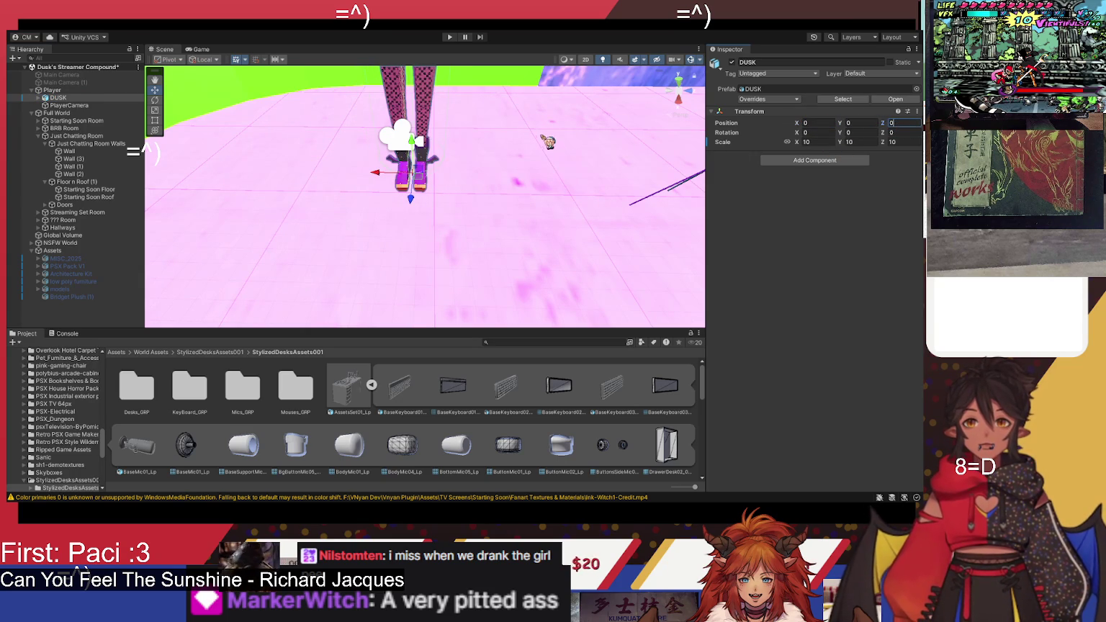
{"action": "left_click", "coordinate": [79, 90]}
{"action": "key", "text": "f"}
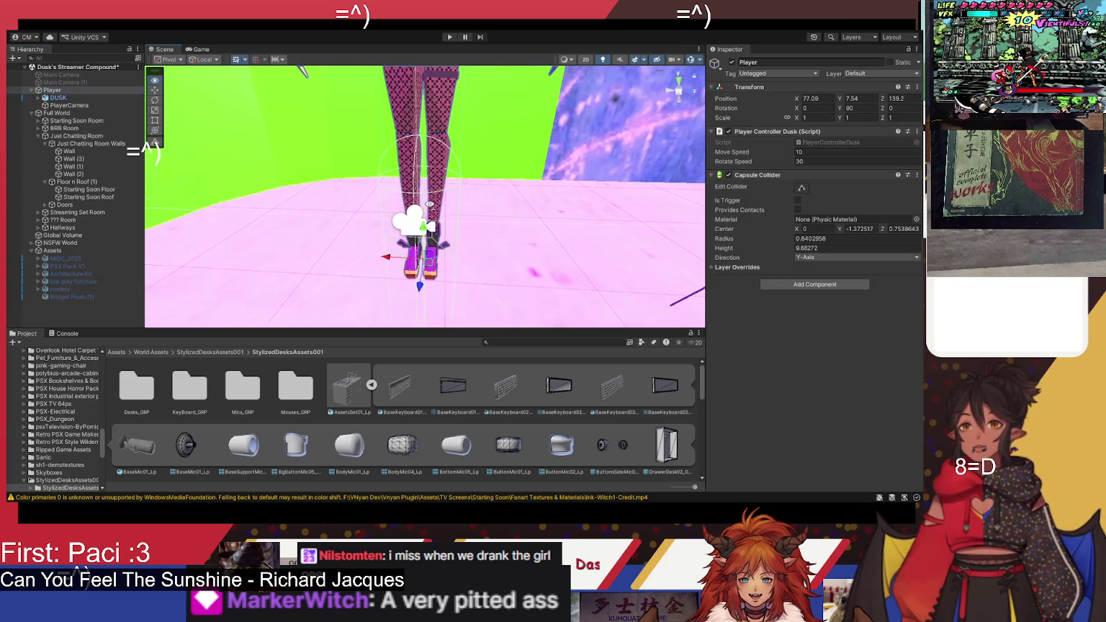
{"action": "key", "text": "Down"}
{"action": "key", "text": "f"}
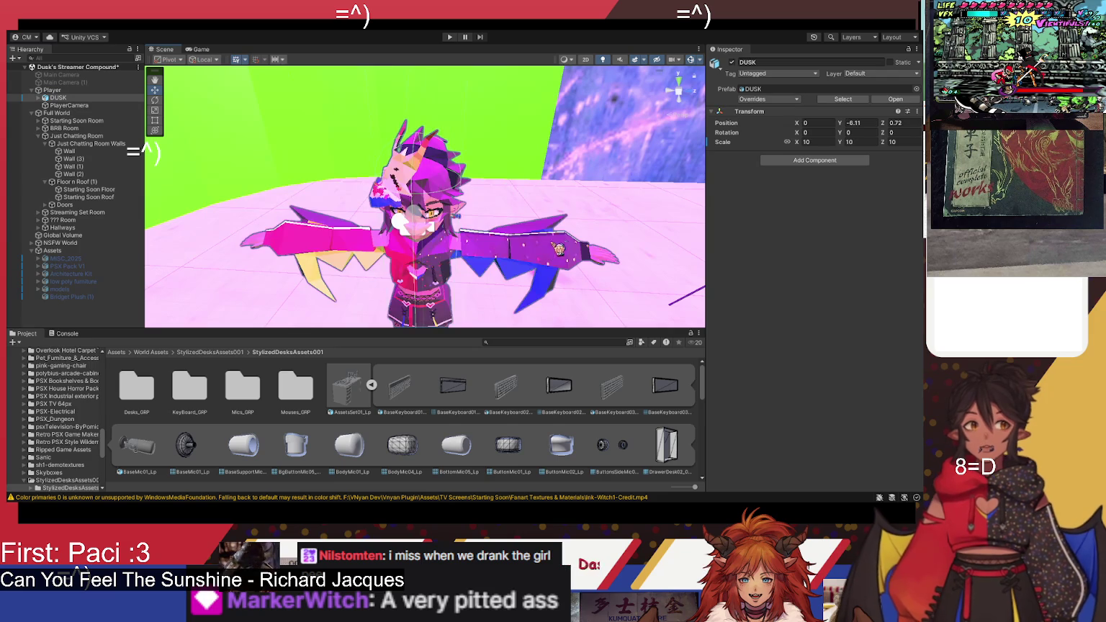
{"action": "left_click", "coordinate": [77, 91]}
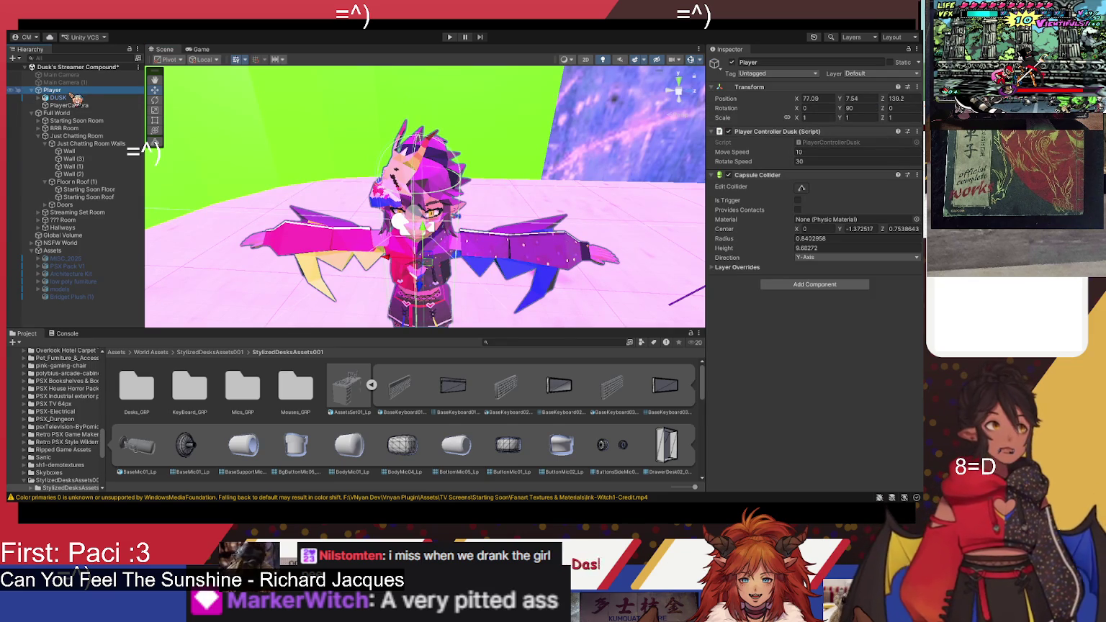
{"action": "mouse_move", "coordinate": [194, 240]}
{"action": "left_mouse_down"}
{"action": "mouse_move", "coordinate": [426, 195]}
{"action": "mouse_move", "coordinate": [379, 199]}
{"action": "left_mouse_up"}
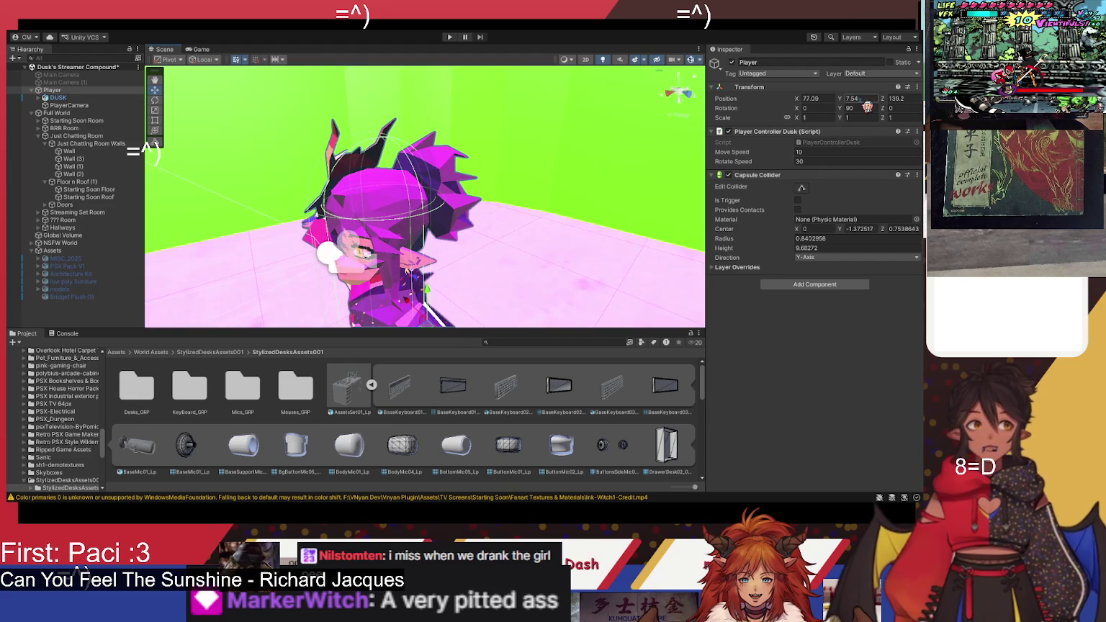
Step: Try DUSK's Y position at -5.75 and Z at 0, then undo both changes
{"action": "left_click", "coordinate": [77, 98]}
{"action": "type", "text": "-5.75"}
{"action": "key", "text": "Return"}
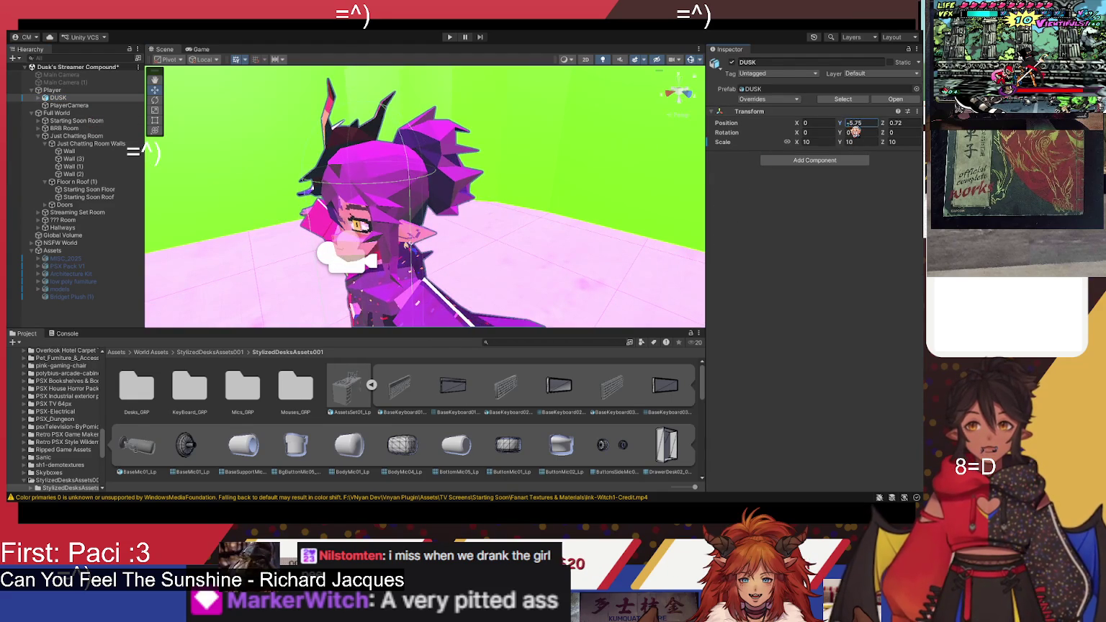
{"action": "key", "text": "ctrl+z"}
{"action": "type", "text": "0"}
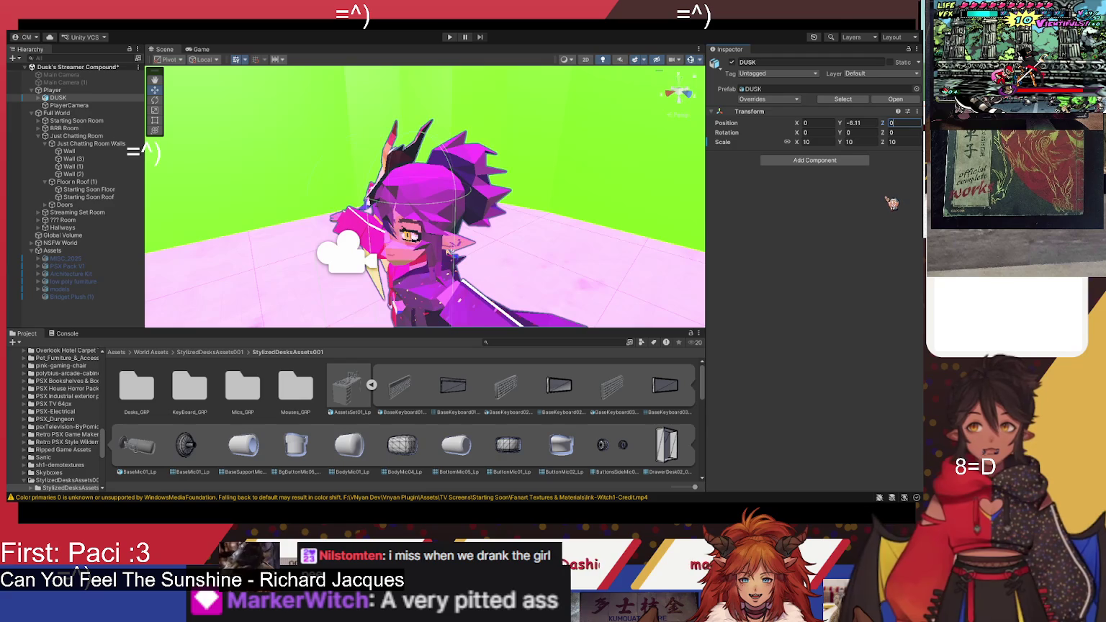
{"action": "left_click", "coordinate": [62, 91]}
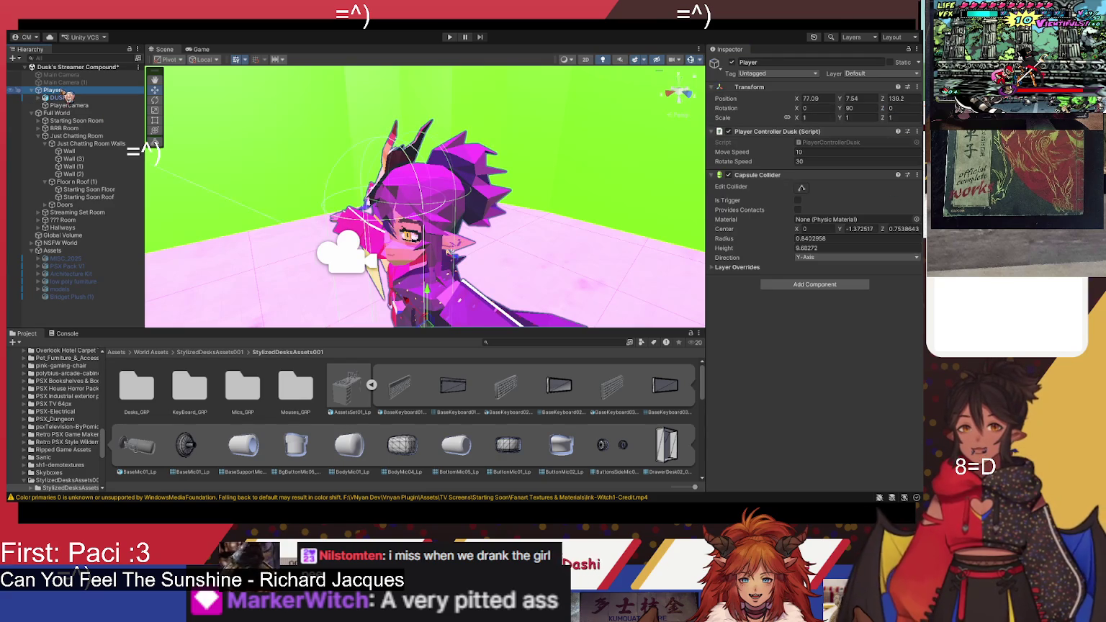
{"action": "key", "text": "Down"}
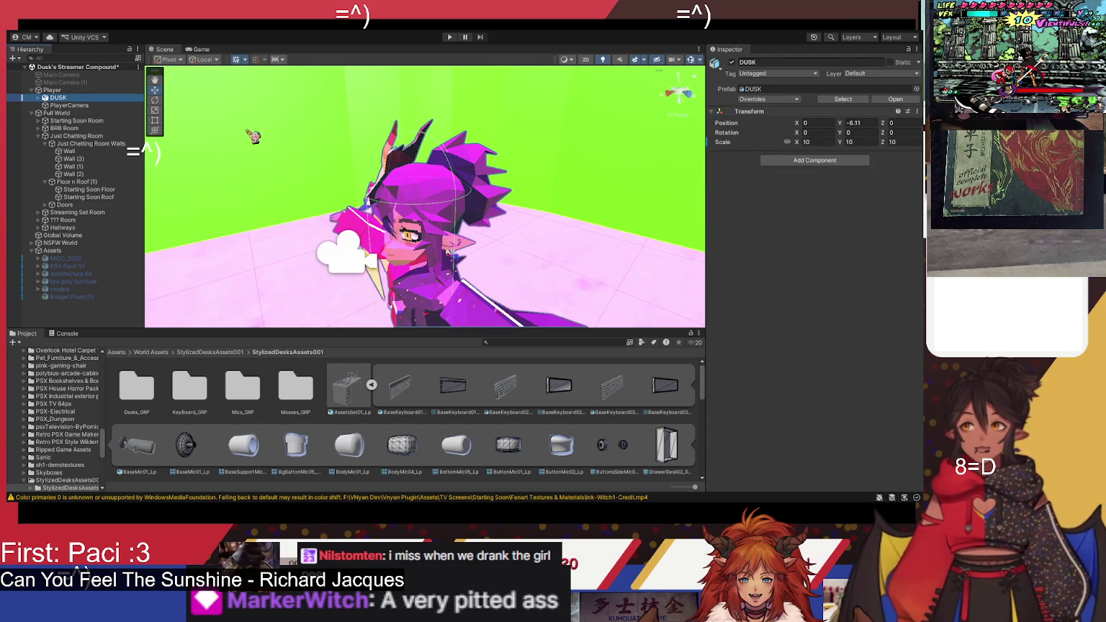
{"action": "key", "text": "ctrl+z"}
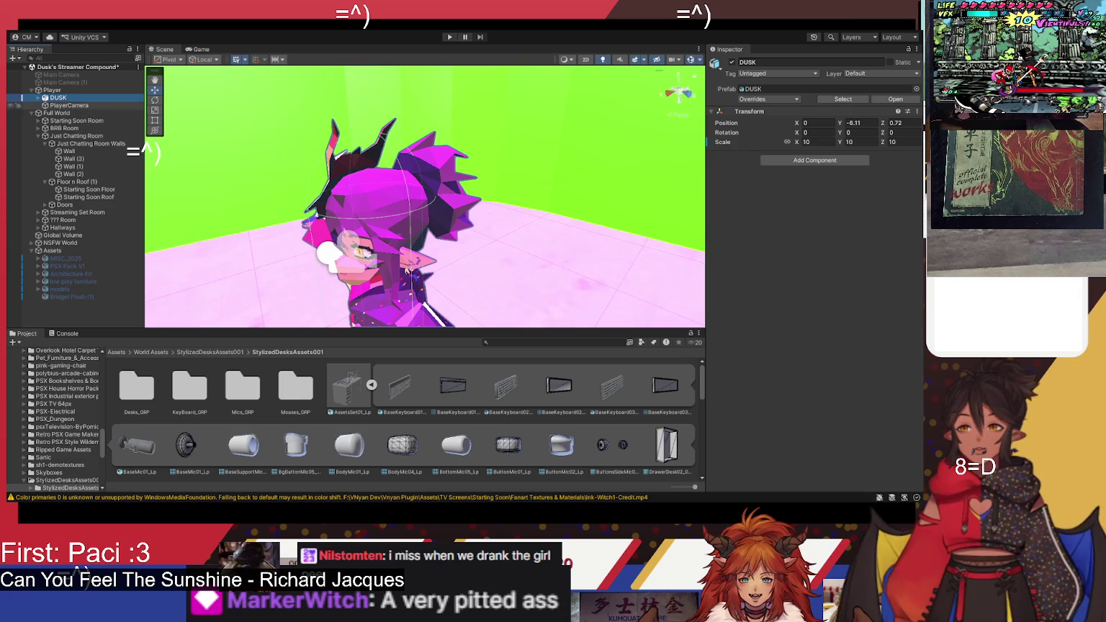
Step: Frame and orbit the Scene view around the DUSK character inside Player
{"action": "left_click_drag", "start_coordinate": [407, 270], "coordinate": [404, 288]}
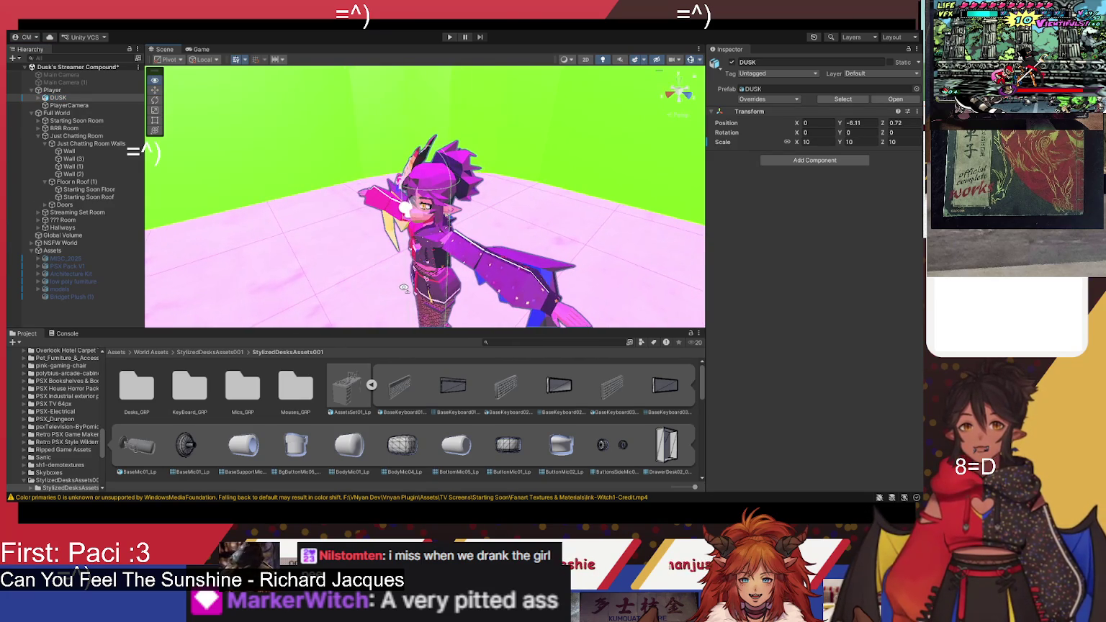
{"action": "left_click", "coordinate": [72, 89]}
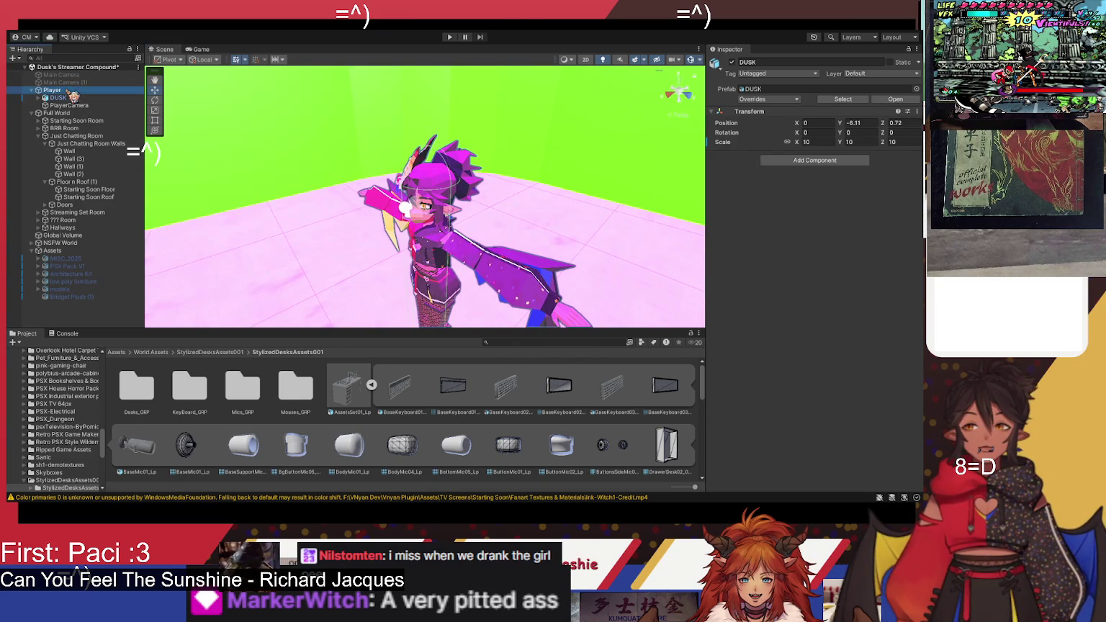
{"action": "mouse_move", "coordinate": [342, 199]}
{"action": "left_mouse_down"}
{"action": "mouse_move", "coordinate": [518, 254]}
{"action": "mouse_move", "coordinate": [490, 235]}
{"action": "mouse_move", "coordinate": [511, 220]}
{"action": "mouse_move", "coordinate": [632, 216]}
{"action": "left_mouse_up"}
{"action": "left_click", "coordinate": [82, 99]}
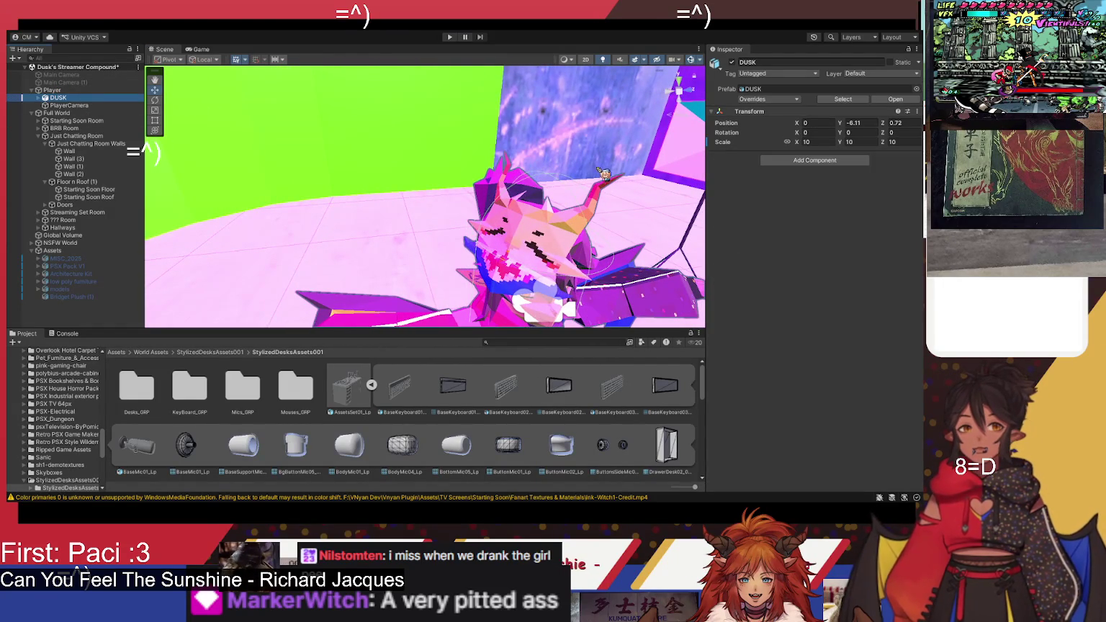
{"action": "key", "text": "f"}
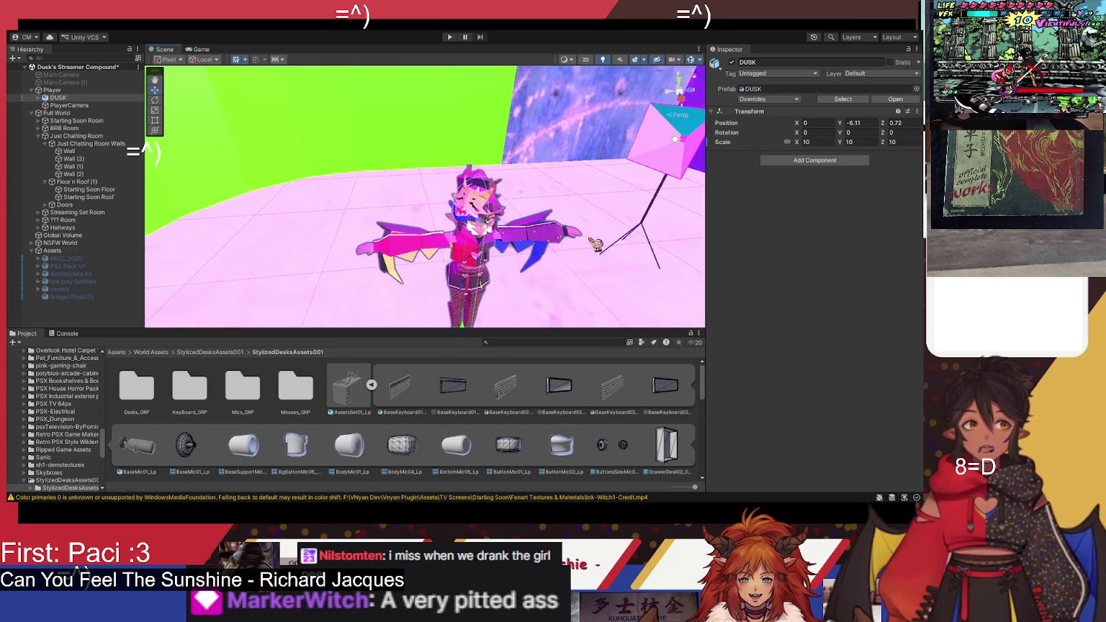
{"action": "left_click_drag", "start_coordinate": [511, 290], "coordinate": [468, 310]}
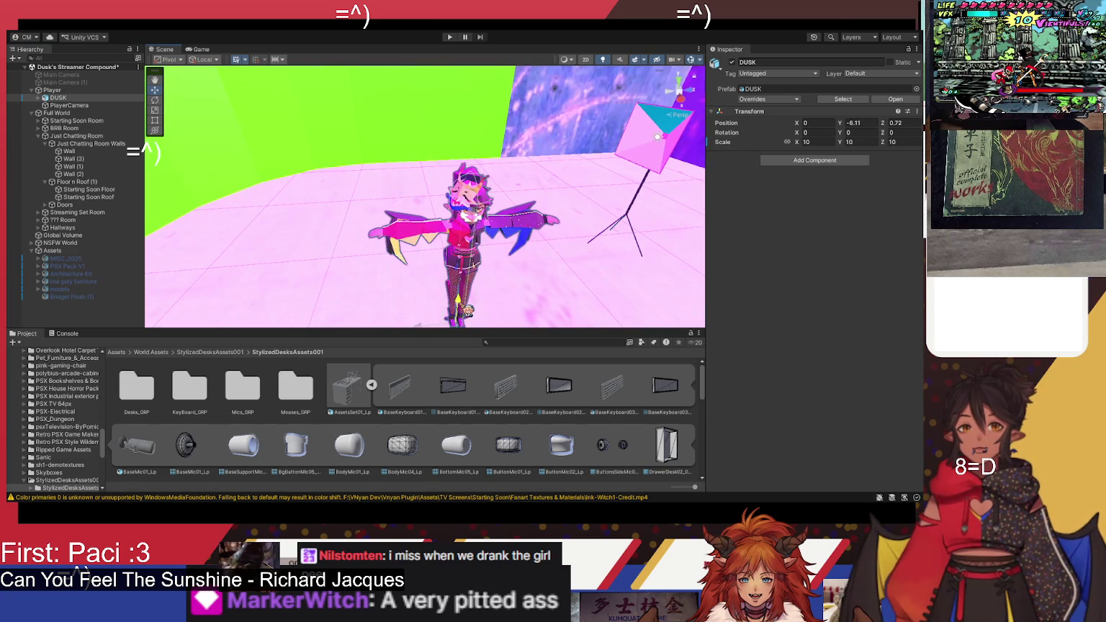
Step: Compare the Player and DUSK Inspectors, then start Play mode
{"action": "left_click", "coordinate": [75, 91]}
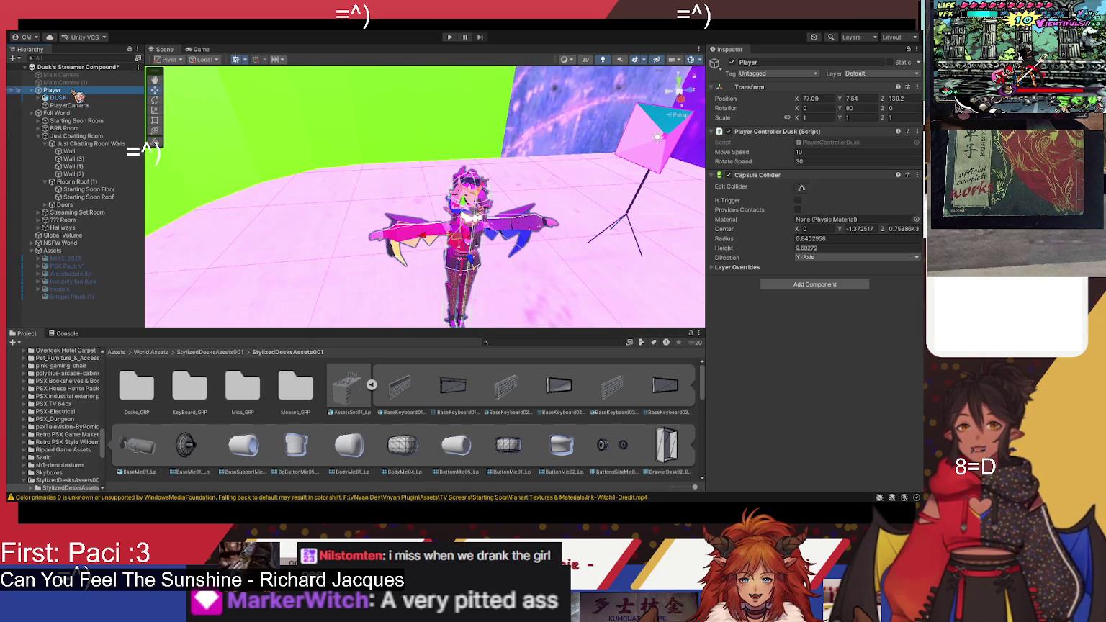
{"action": "left_click", "coordinate": [425, 264]}
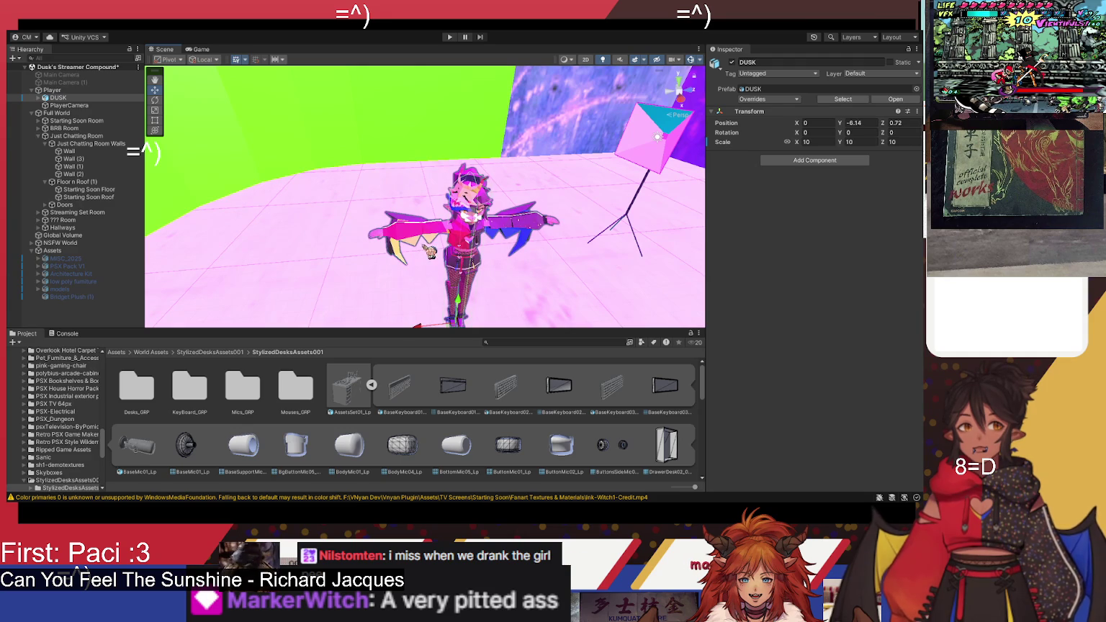
{"action": "left_click", "coordinate": [72, 90]}
{"action": "left_click", "coordinate": [115, 98]}
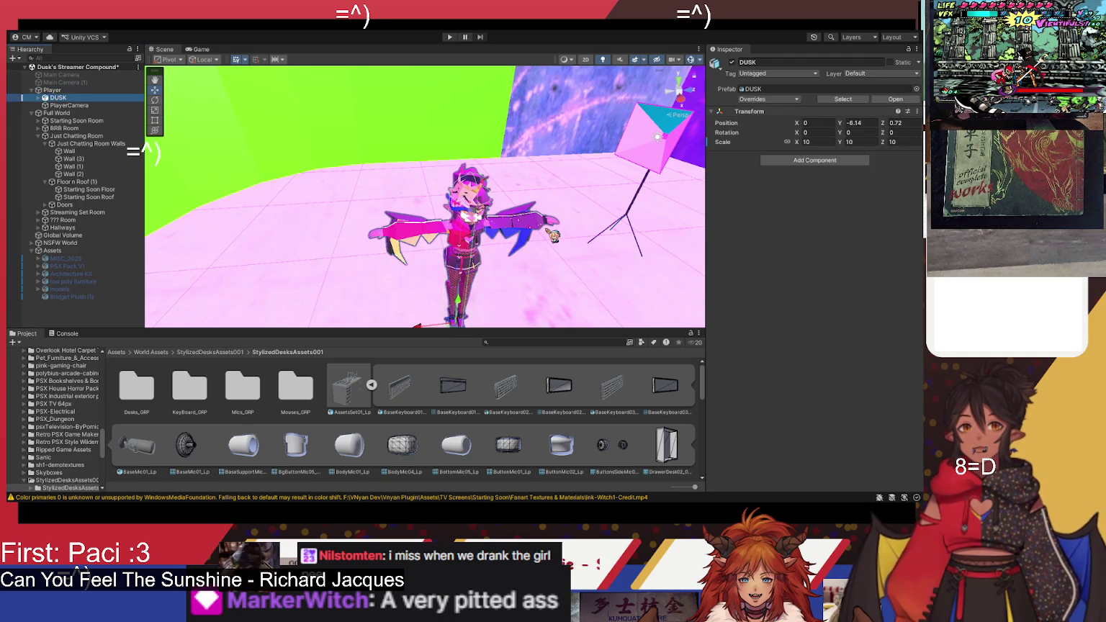
{"action": "left_click", "coordinate": [115, 90]}
{"action": "left_click", "coordinate": [116, 98]}
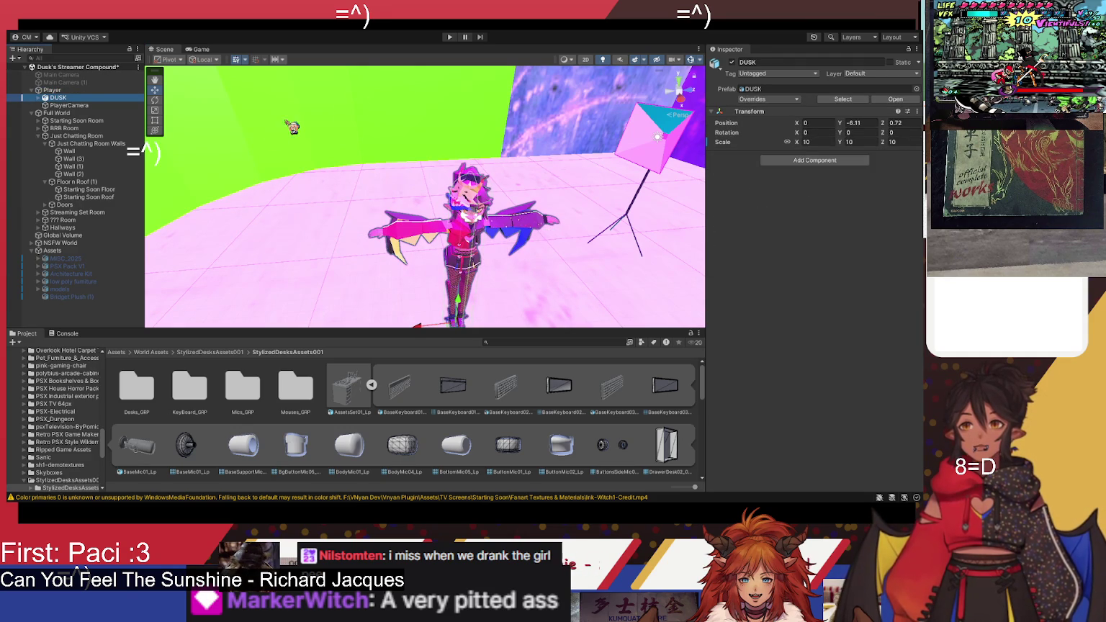
{"action": "left_click", "coordinate": [454, 38]}
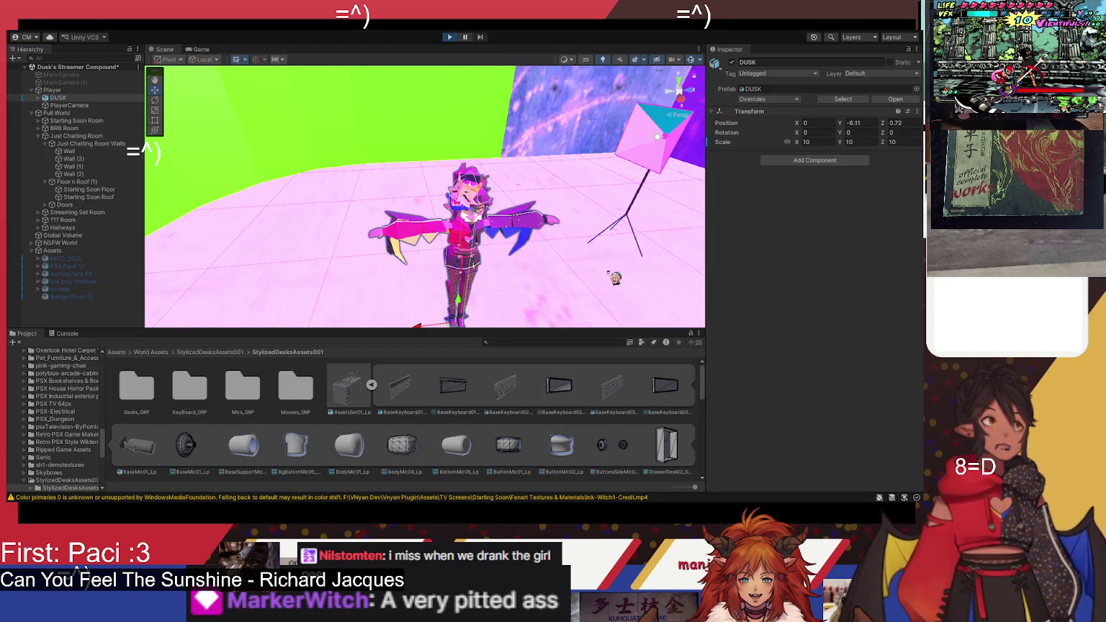
Step: Turn the play camera with D, then exit Play mode back to the Scene view
{"action": "key", "text": "d"}
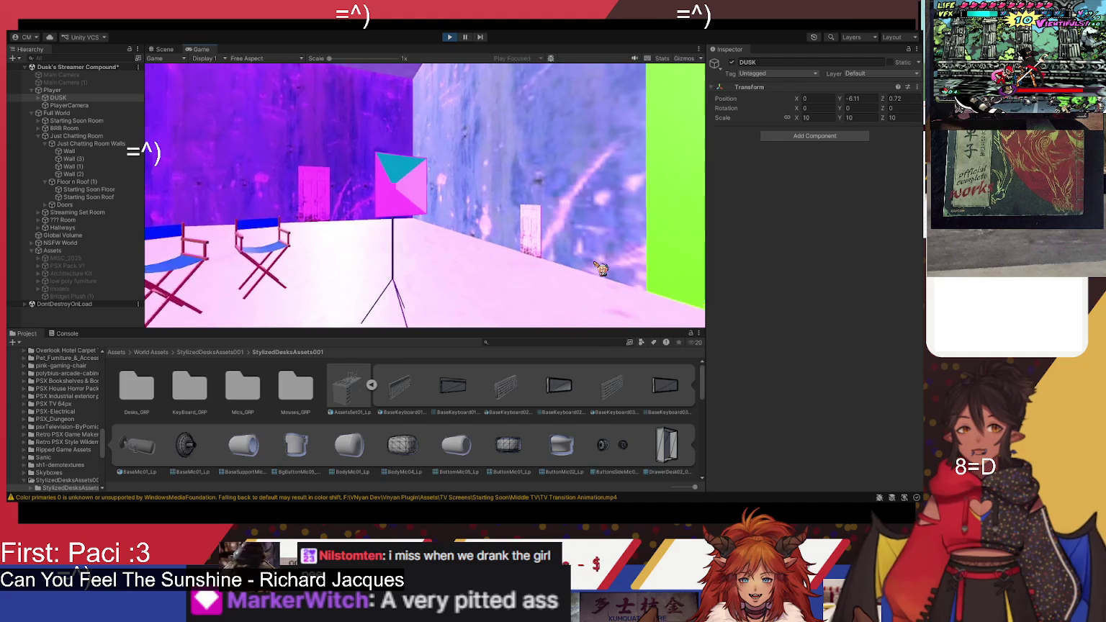
{"action": "left_click", "coordinate": [164, 49]}
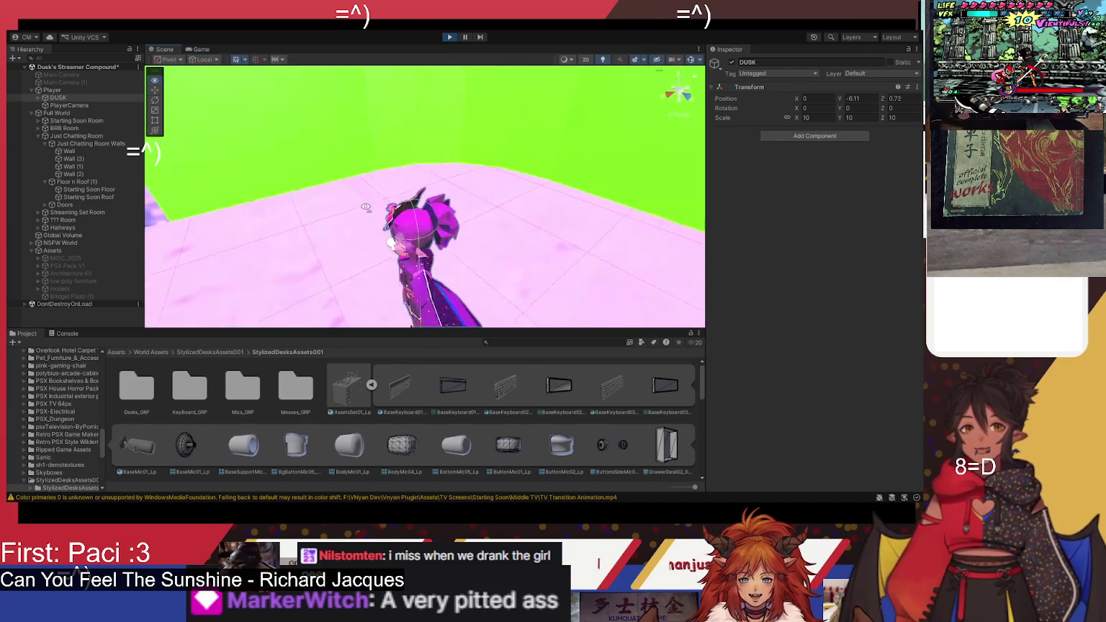
{"action": "left_click", "coordinate": [450, 38]}
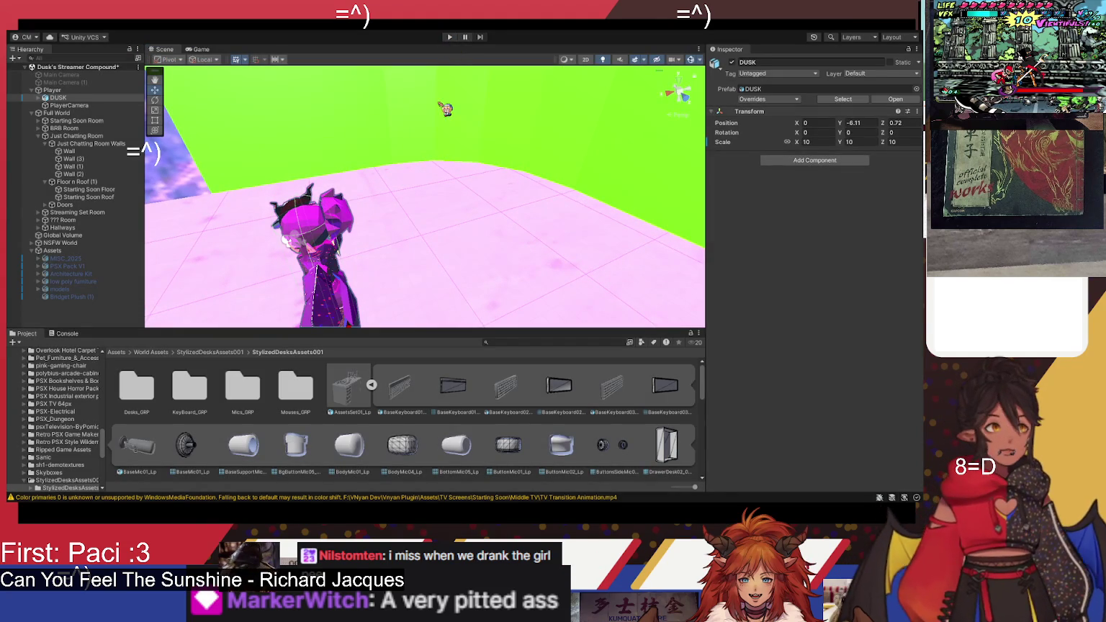
{"action": "left_click_drag", "start_coordinate": [380, 227], "coordinate": [354, 193]}
Step: Browse into Desks_GRP > Desk01 and check Desk01_Lp's parts
{"action": "double_click", "coordinate": [156, 389]}
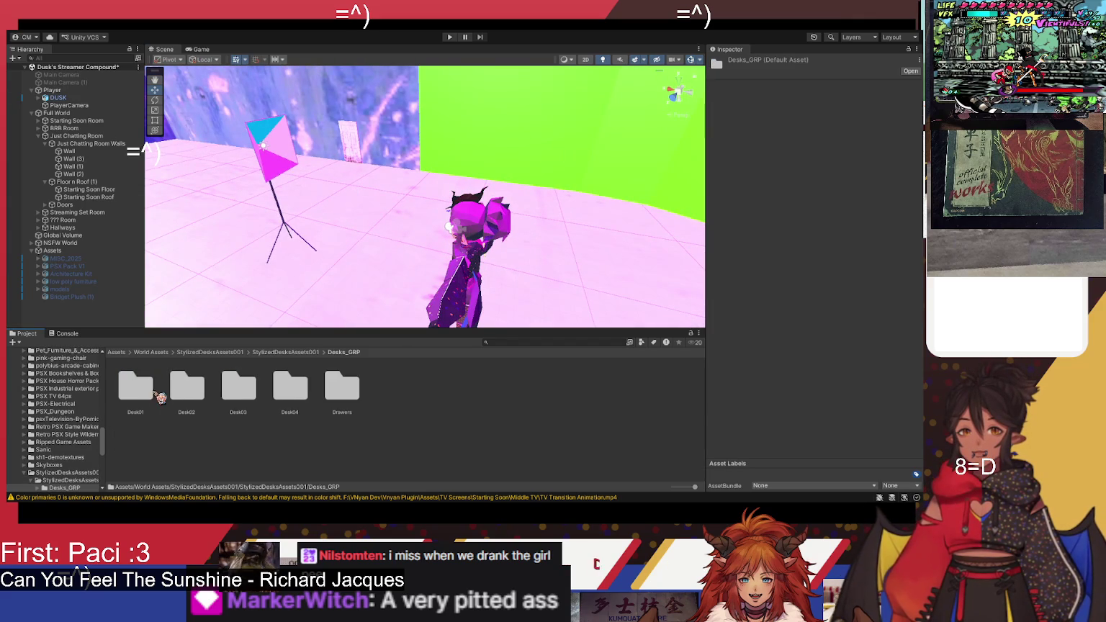
{"action": "double_click", "coordinate": [155, 392]}
{"action": "left_click", "coordinate": [159, 386]}
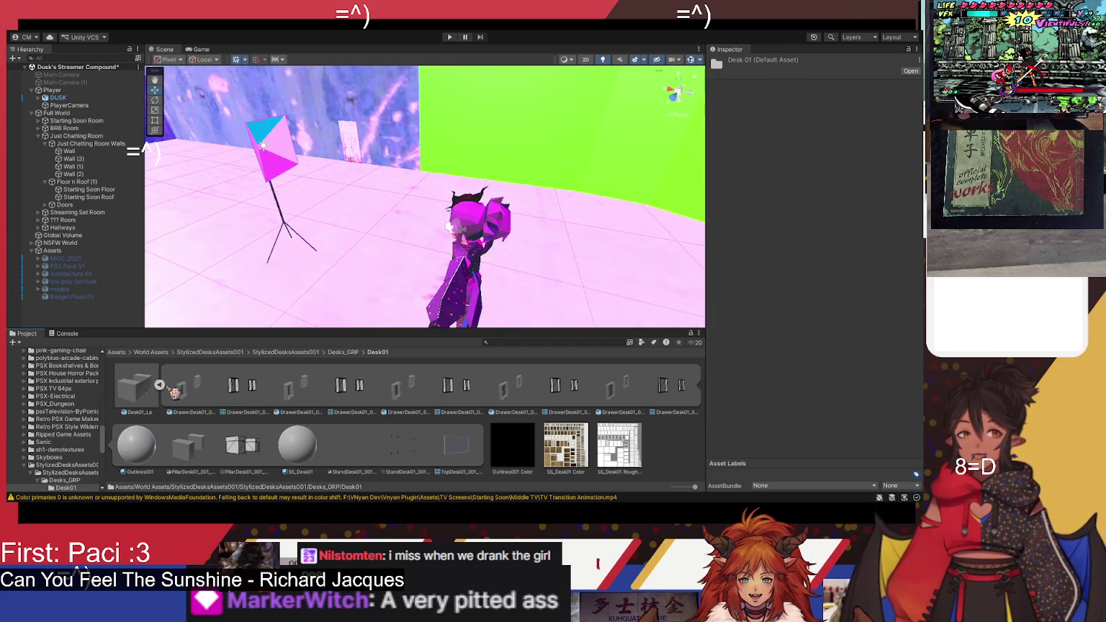
{"action": "left_click", "coordinate": [160, 386]}
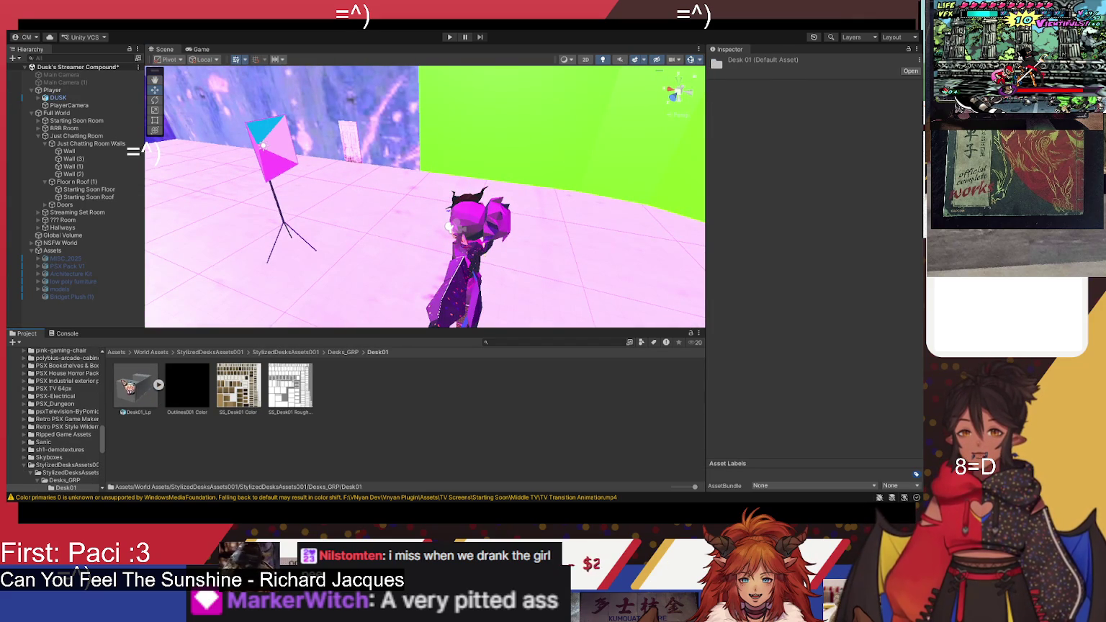
{"action": "left_click", "coordinate": [352, 353]}
Step: Back in StylizedDesksAssets001, compare AssetsSet02_Lp and AssetsSet01_Lp import settings
{"action": "left_click", "coordinate": [283, 353]}
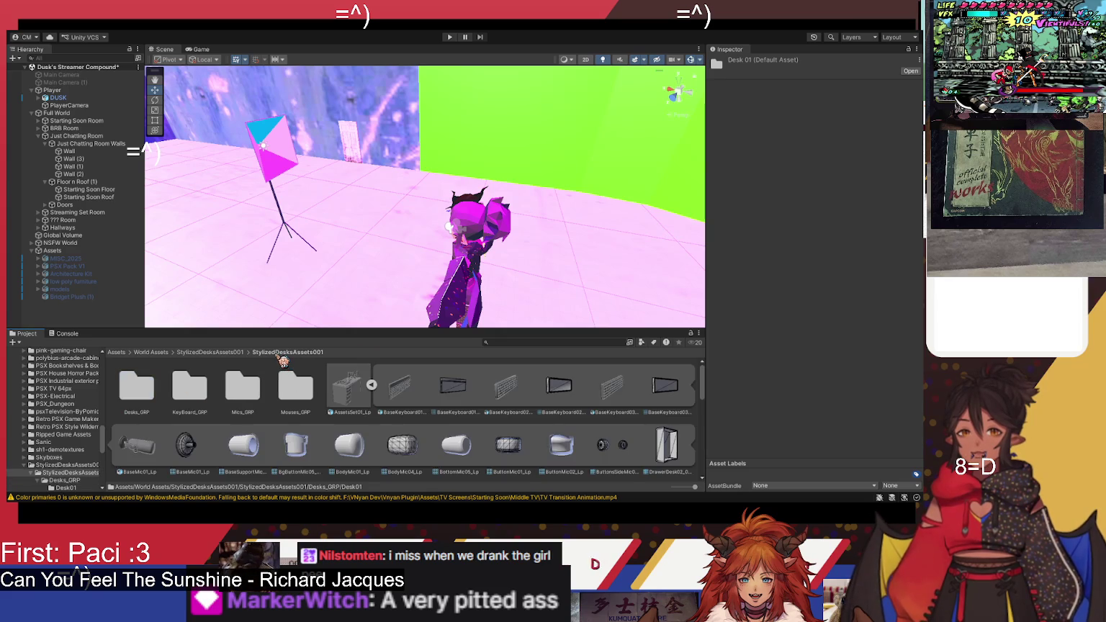
{"action": "left_click", "coordinate": [372, 386]}
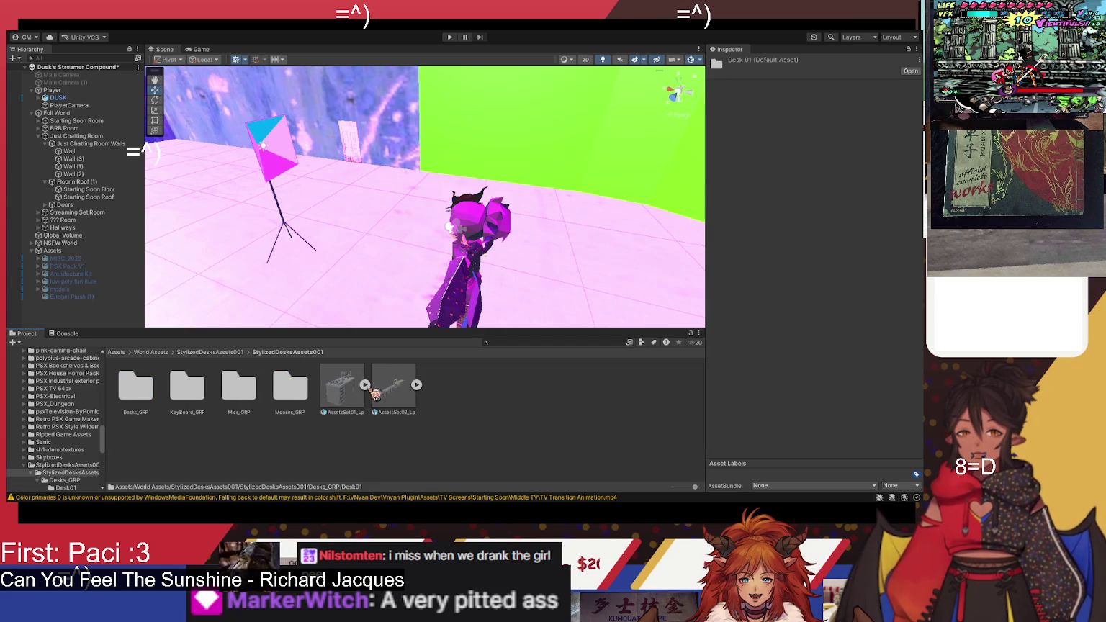
{"action": "left_click", "coordinate": [389, 395]}
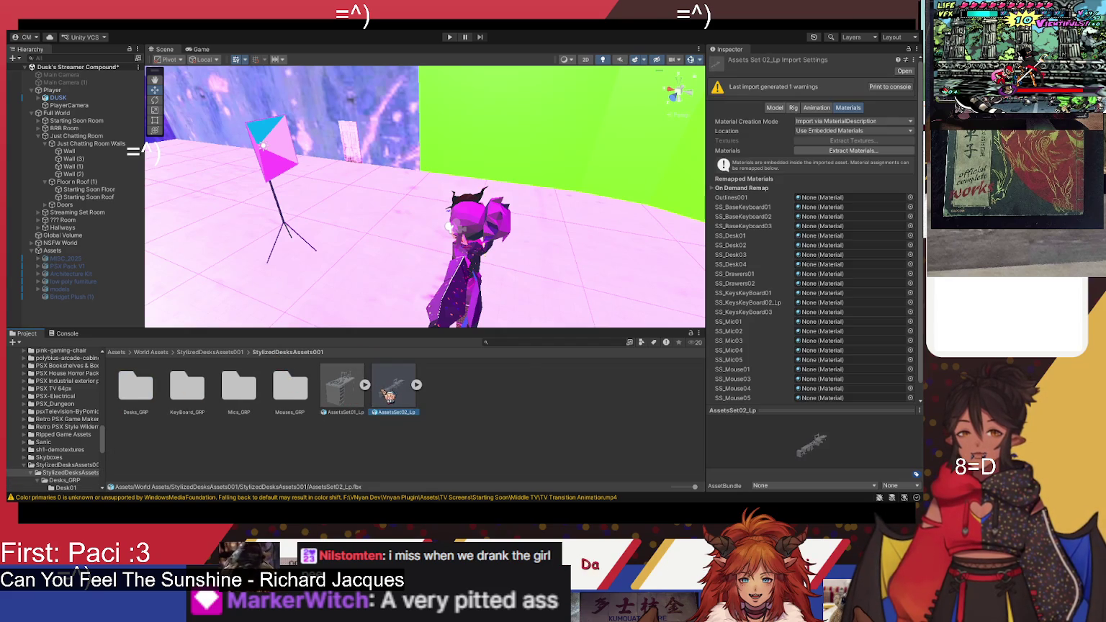
{"action": "left_click", "coordinate": [365, 395]}
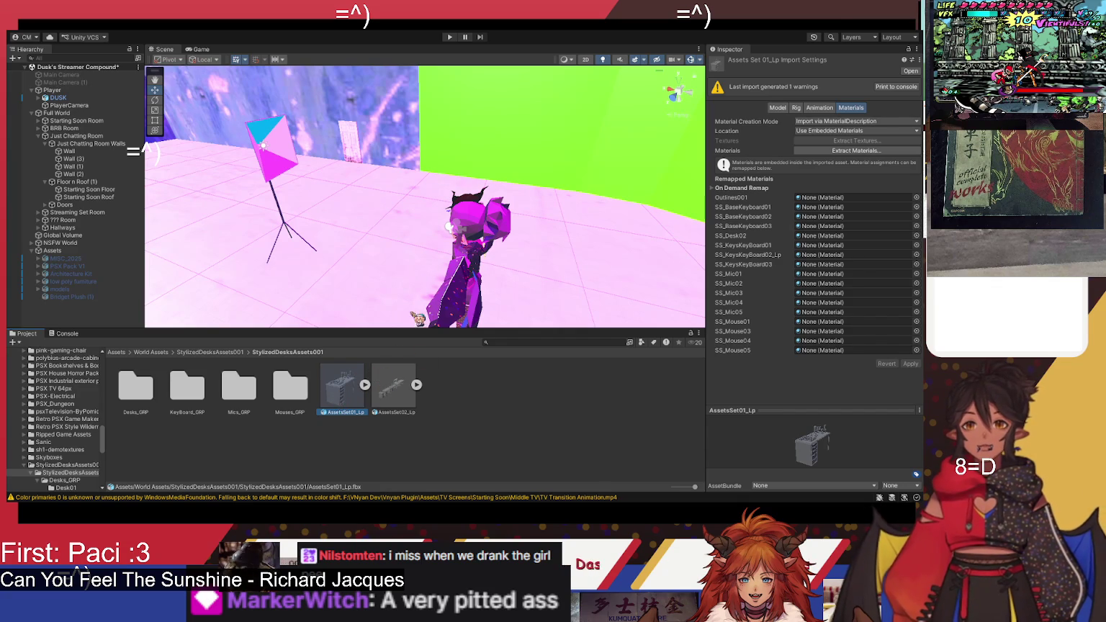
Step: Place AssetsSet02_Lp instead of AssetsSet01_Lp, parent it to Just Chatting Room, and frame it
{"action": "mouse_move", "coordinate": [352, 391]}
{"action": "left_mouse_down"}
{"action": "mouse_move", "coordinate": [383, 276]}
{"action": "mouse_move", "coordinate": [405, 286]}
{"action": "left_mouse_up"}
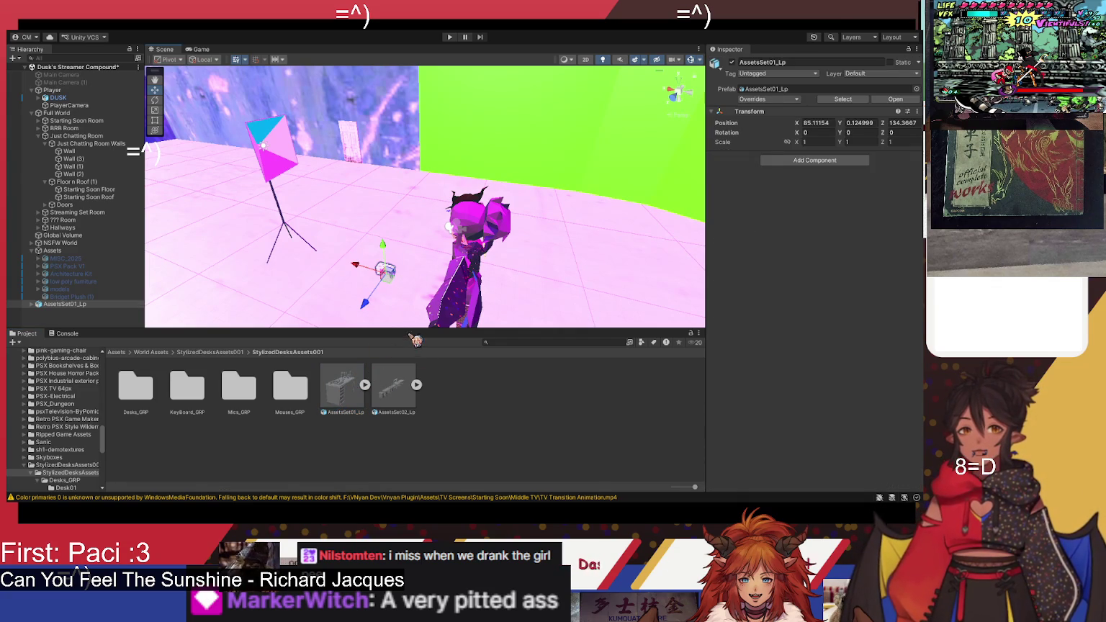
{"action": "key", "text": "ctrl+z"}
{"action": "mouse_move", "coordinate": [342, 389]}
{"action": "left_mouse_down"}
{"action": "mouse_move", "coordinate": [378, 262]}
{"action": "mouse_move", "coordinate": [364, 243]}
{"action": "mouse_move", "coordinate": [381, 246]}
{"action": "mouse_move", "coordinate": [421, 298]}
{"action": "mouse_move", "coordinate": [457, 296]}
{"action": "mouse_move", "coordinate": [461, 255]}
{"action": "mouse_move", "coordinate": [448, 238]}
{"action": "mouse_move", "coordinate": [447, 264]}
{"action": "mouse_move", "coordinate": [474, 287]}
{"action": "mouse_move", "coordinate": [464, 277]}
{"action": "left_mouse_up"}
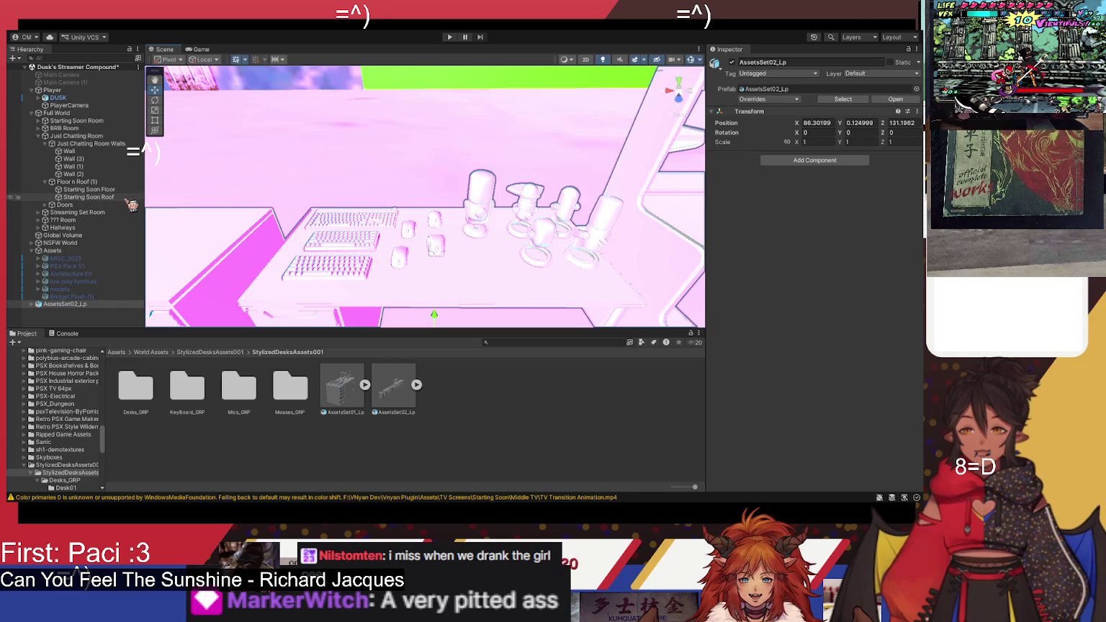
{"action": "left_click_drag", "start_coordinate": [85, 309], "coordinate": [98, 243]}
{"action": "left_click_drag", "start_coordinate": [102, 145], "coordinate": [102, 143]}
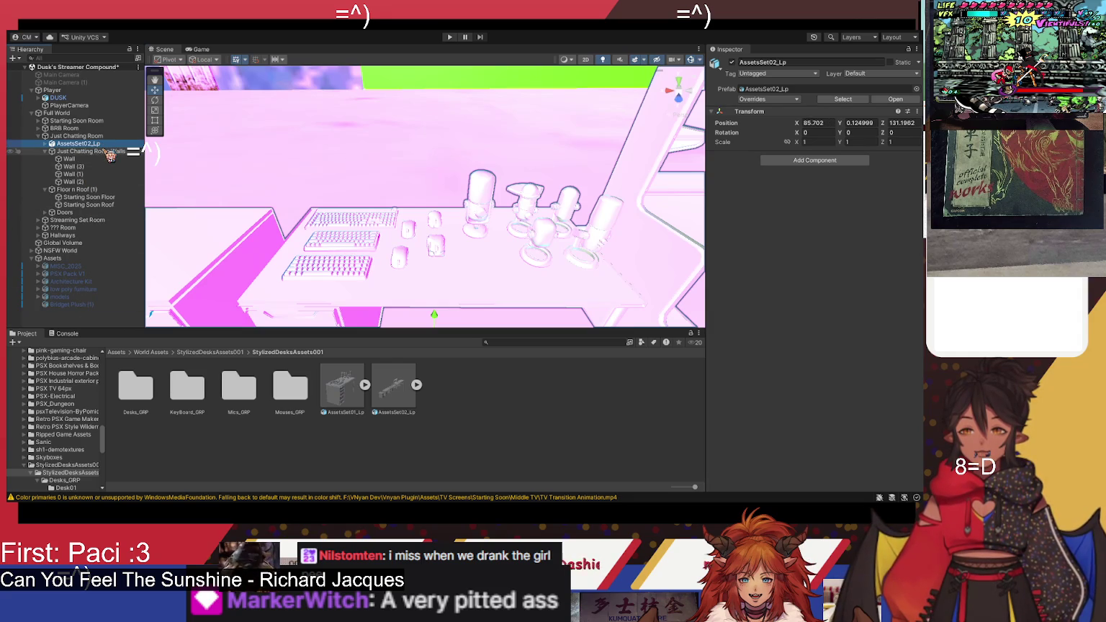
{"action": "key", "text": "f"}
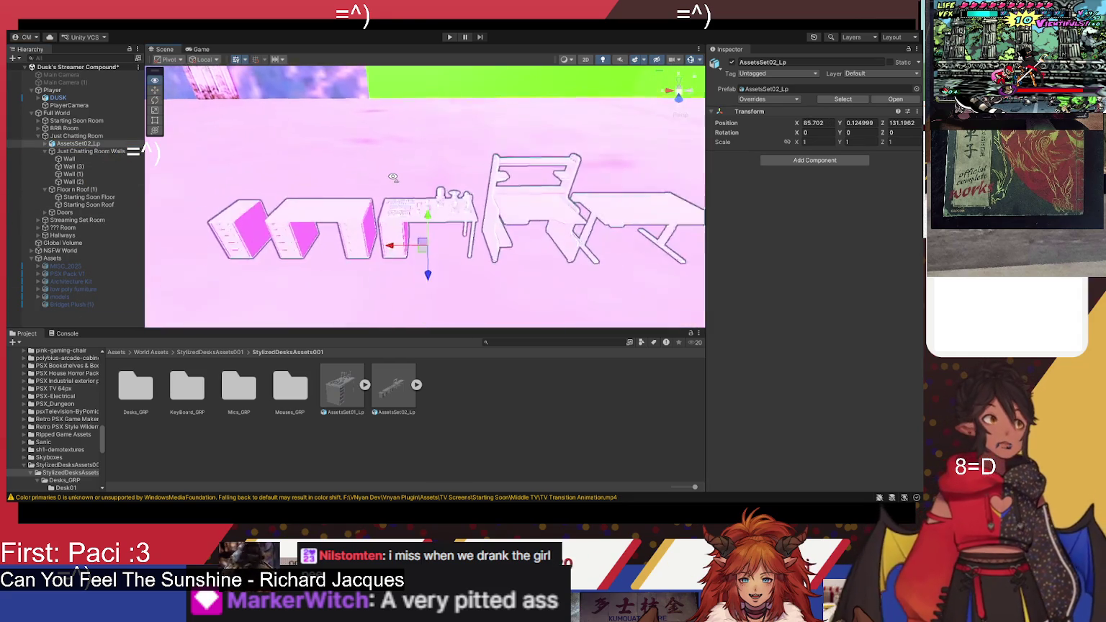
{"action": "left_click", "coordinate": [415, 390]}
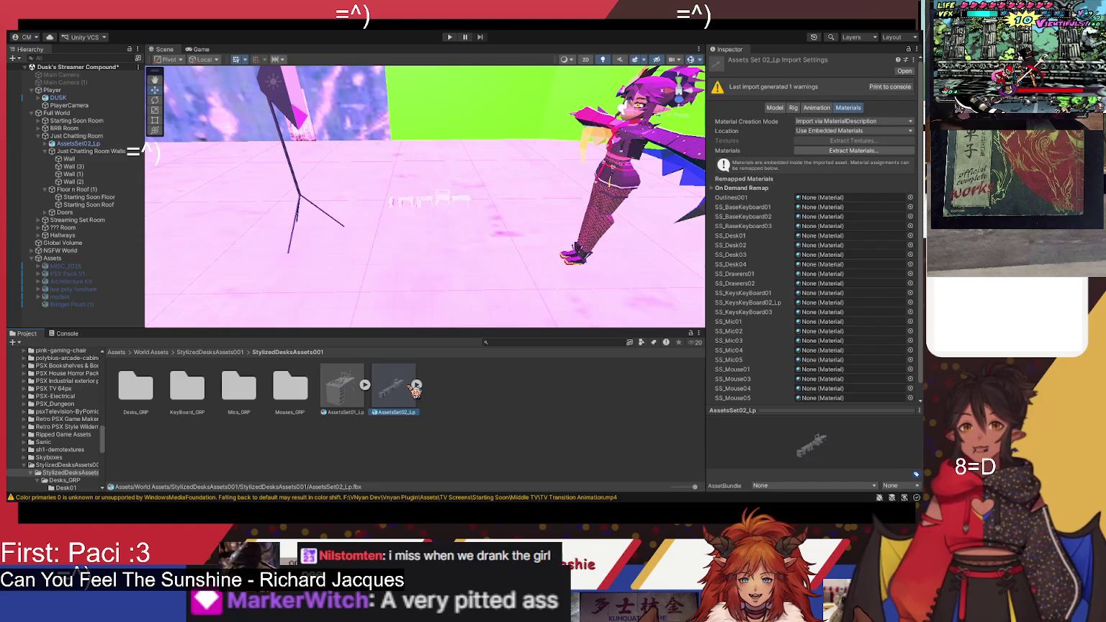
Step: Check the Model, Rig and Materials import tabs, then find Outlines001 Color in Desks_GRP > Desk01
{"action": "left_click", "coordinate": [772, 109]}
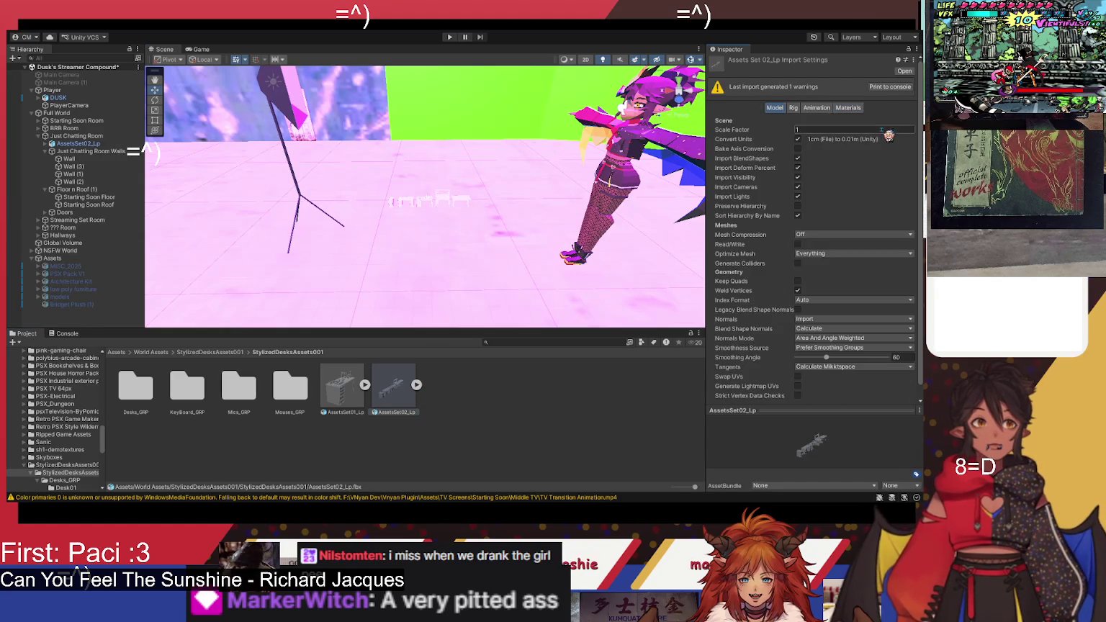
{"action": "left_click", "coordinate": [794, 109]}
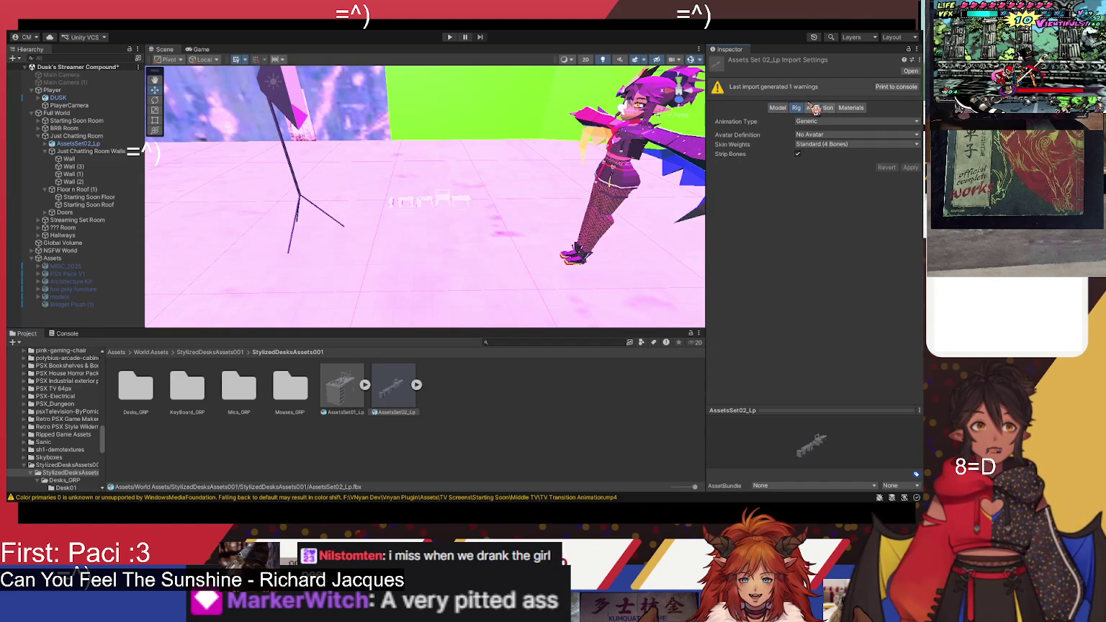
{"action": "left_click", "coordinate": [851, 107]}
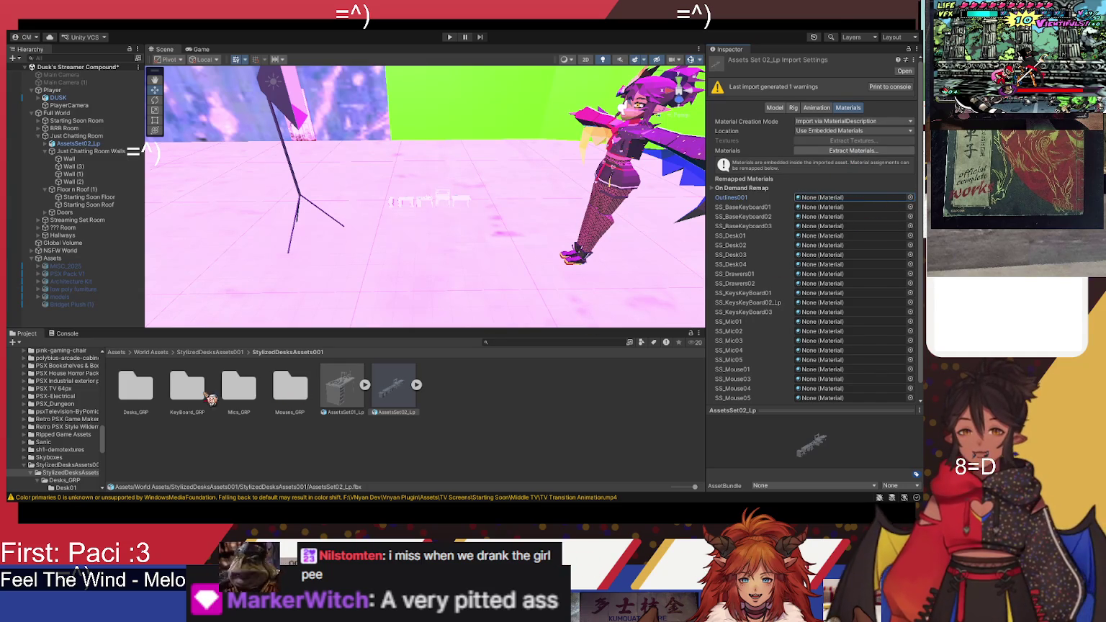
{"action": "double_click", "coordinate": [144, 393]}
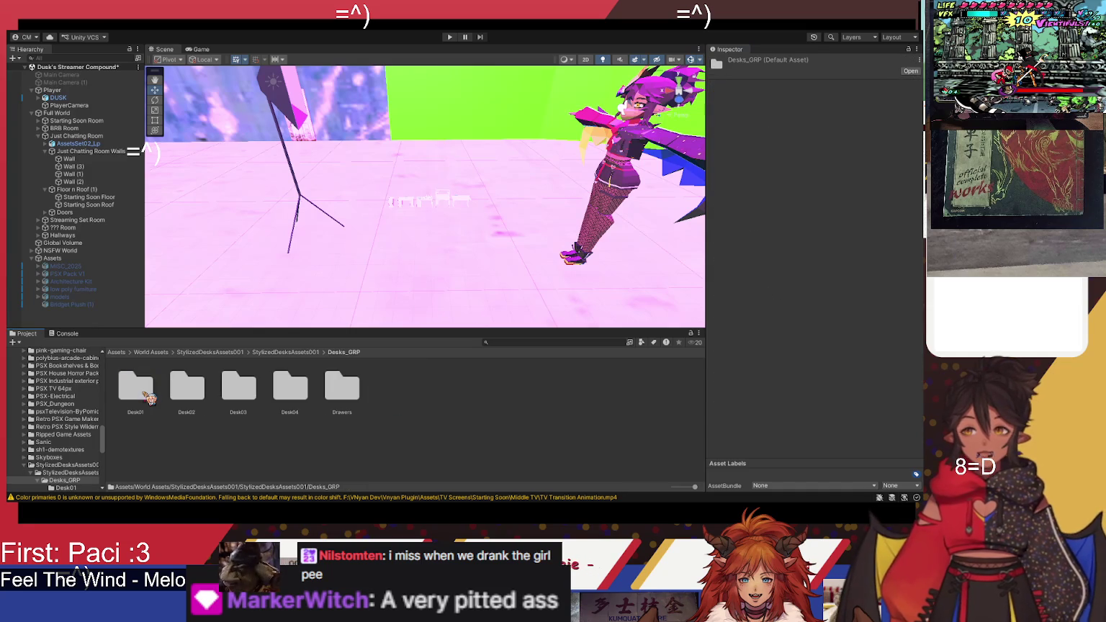
{"action": "double_click", "coordinate": [151, 393]}
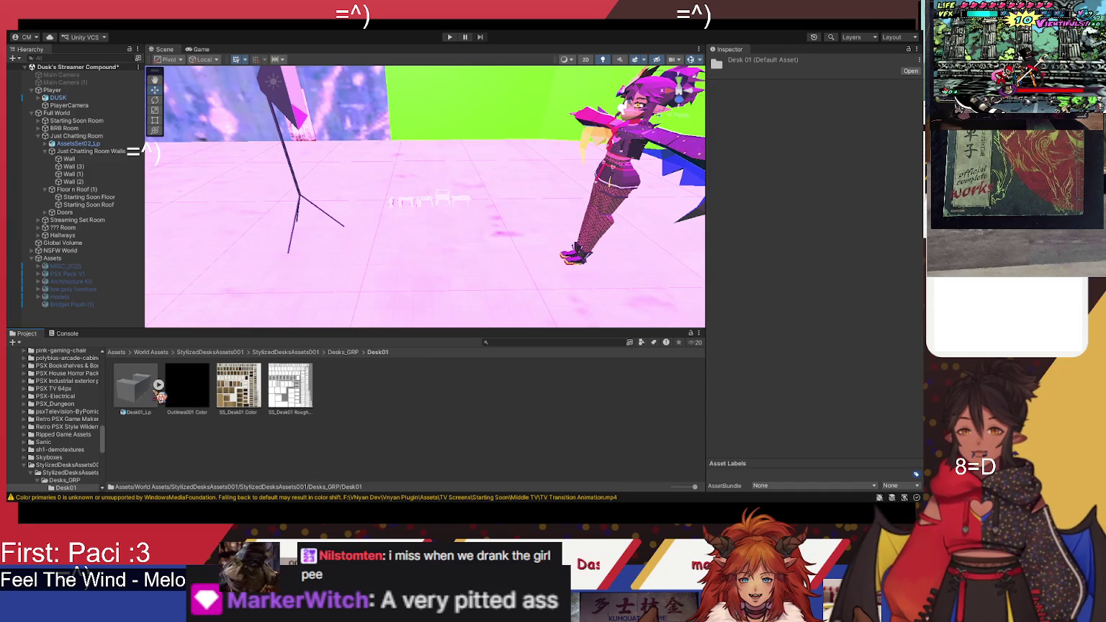
{"action": "left_click", "coordinate": [196, 387]}
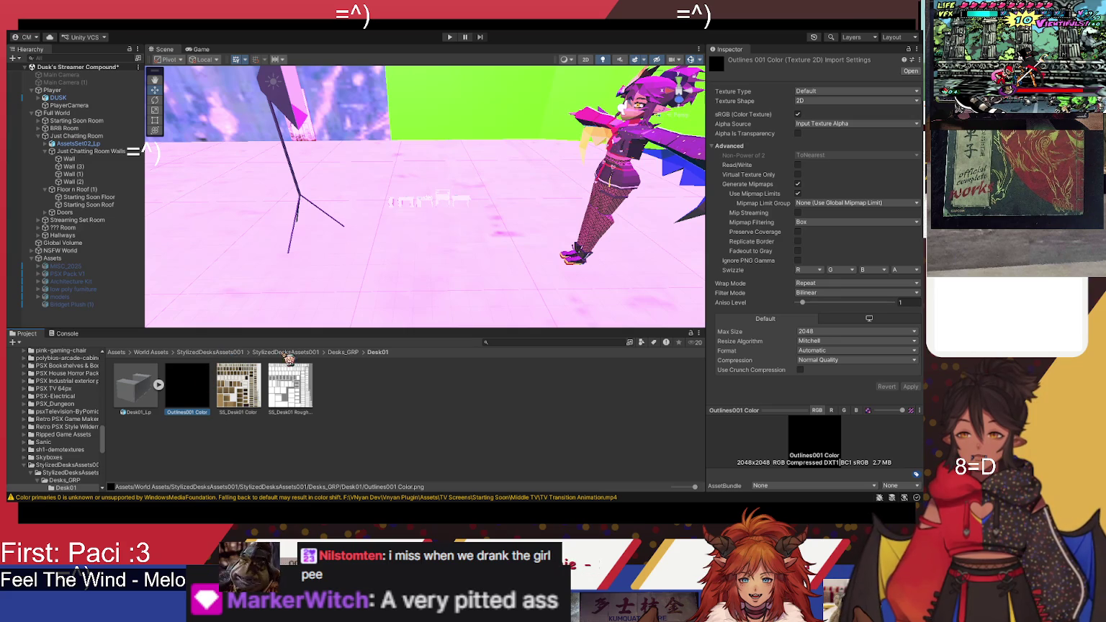
Step: Drag the Outlines001 Color texture into the scene to generate its material
{"action": "left_click", "coordinate": [235, 353]}
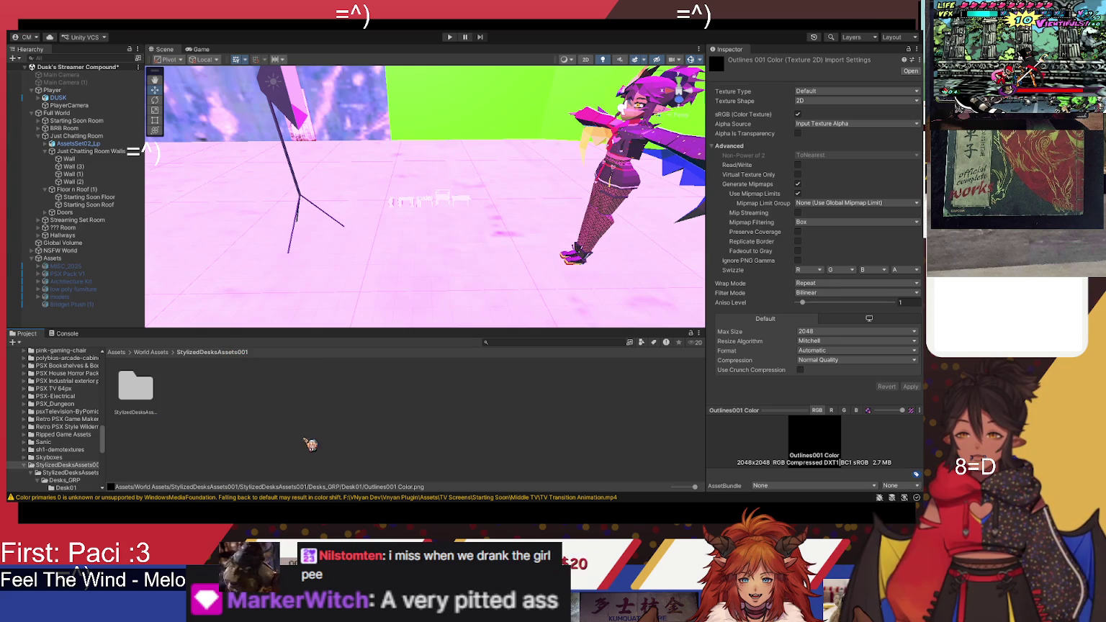
{"action": "double_click", "coordinate": [127, 385]}
{"action": "left_click", "coordinate": [281, 468]}
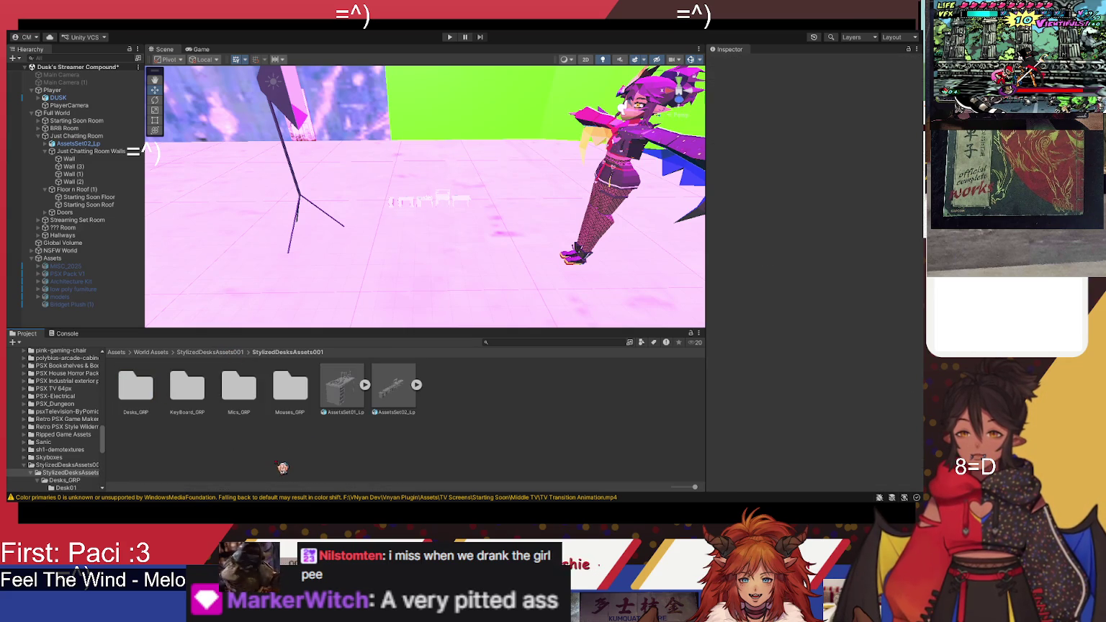
{"action": "left_click", "coordinate": [401, 410]}
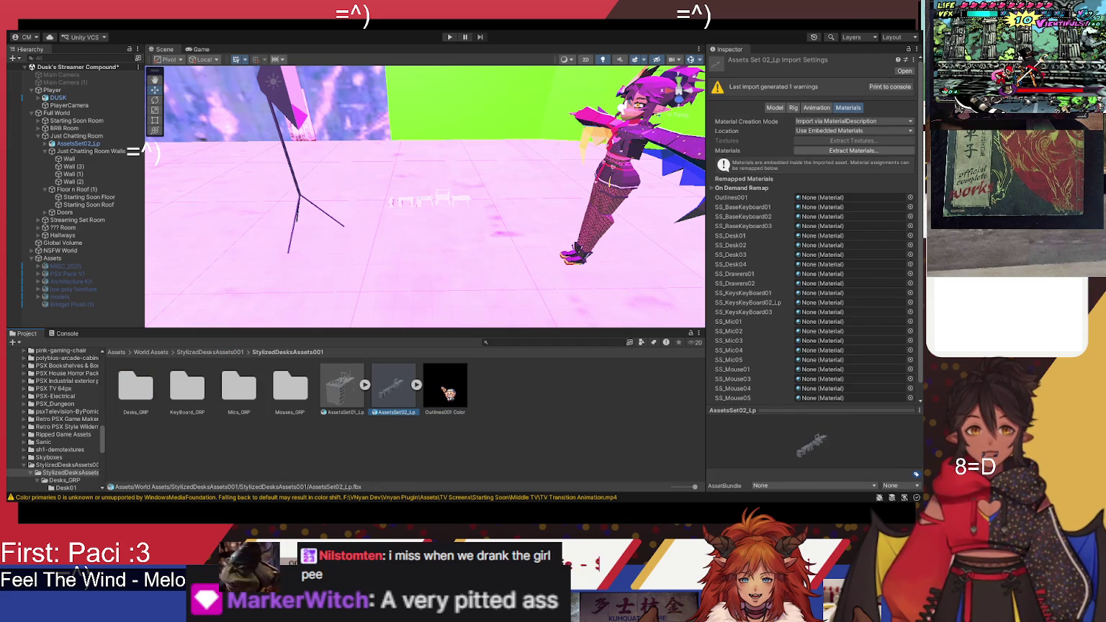
{"action": "left_click", "coordinate": [467, 405]}
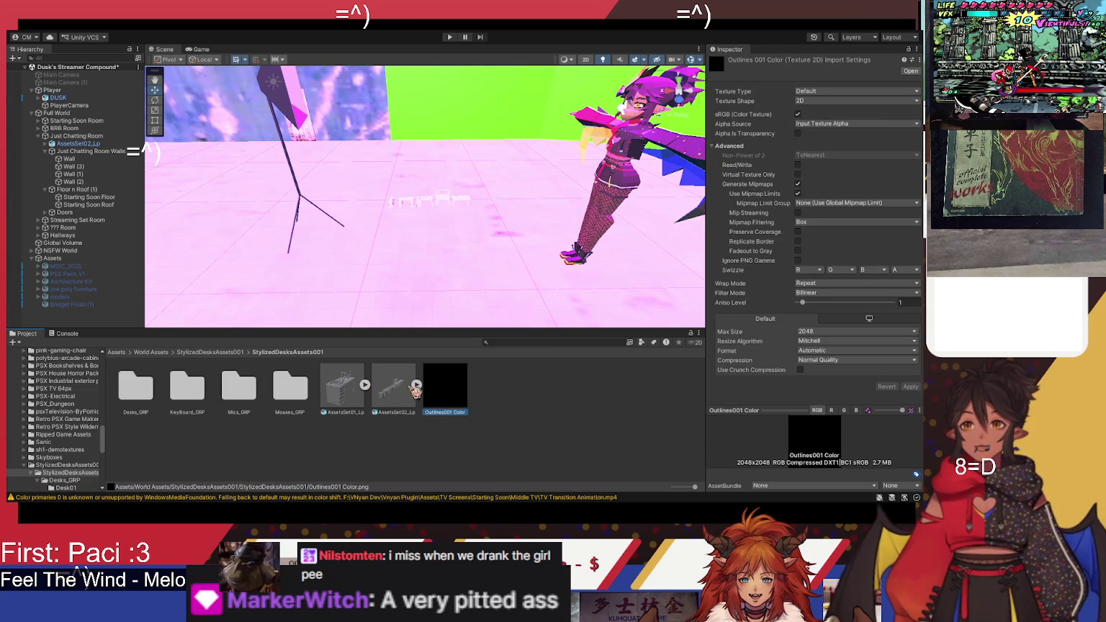
{"action": "left_click_drag", "start_coordinate": [456, 389], "coordinate": [489, 135]}
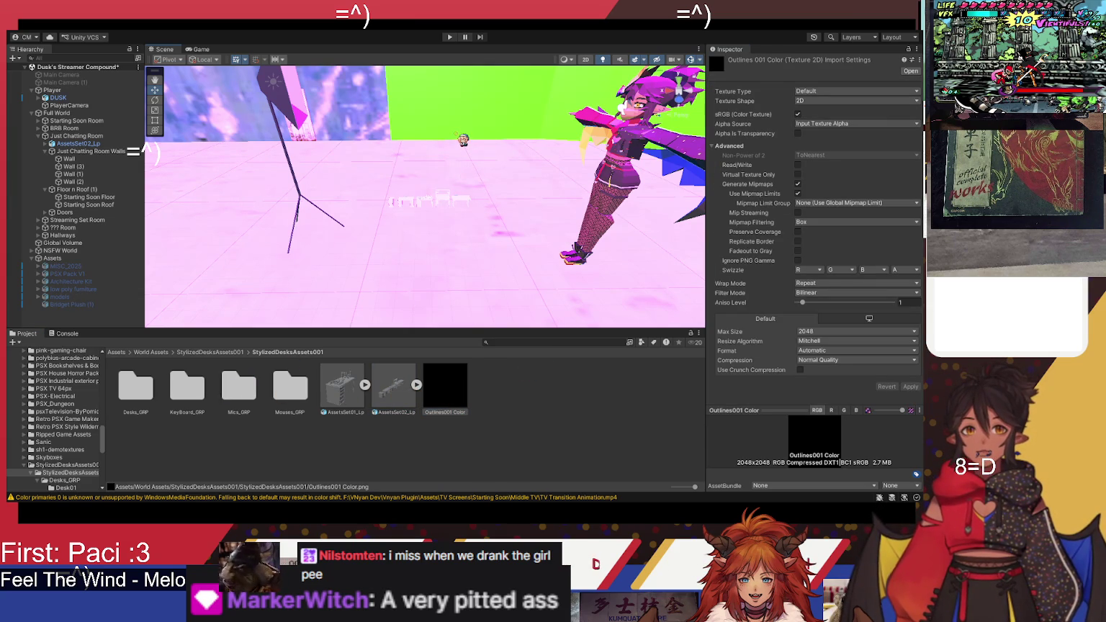
{"action": "mouse_move", "coordinate": [458, 390]}
{"action": "left_mouse_down"}
{"action": "mouse_move", "coordinate": [496, 279]}
{"action": "mouse_move", "coordinate": [482, 321]}
{"action": "mouse_move", "coordinate": [509, 392]}
{"action": "mouse_move", "coordinate": [202, 406]}
{"action": "left_mouse_up"}
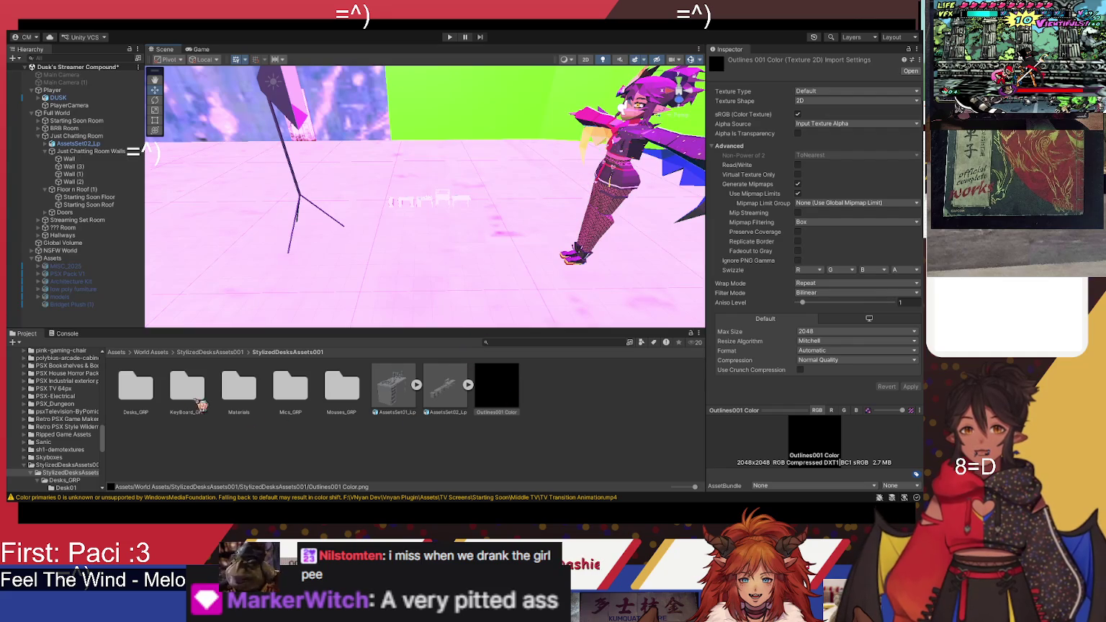
Step: Select AssetsSet02_Lp and remap its Outlines001 slot to the Outlines001 Color material
{"action": "double_click", "coordinate": [255, 406]}
{"action": "left_click", "coordinate": [152, 403]}
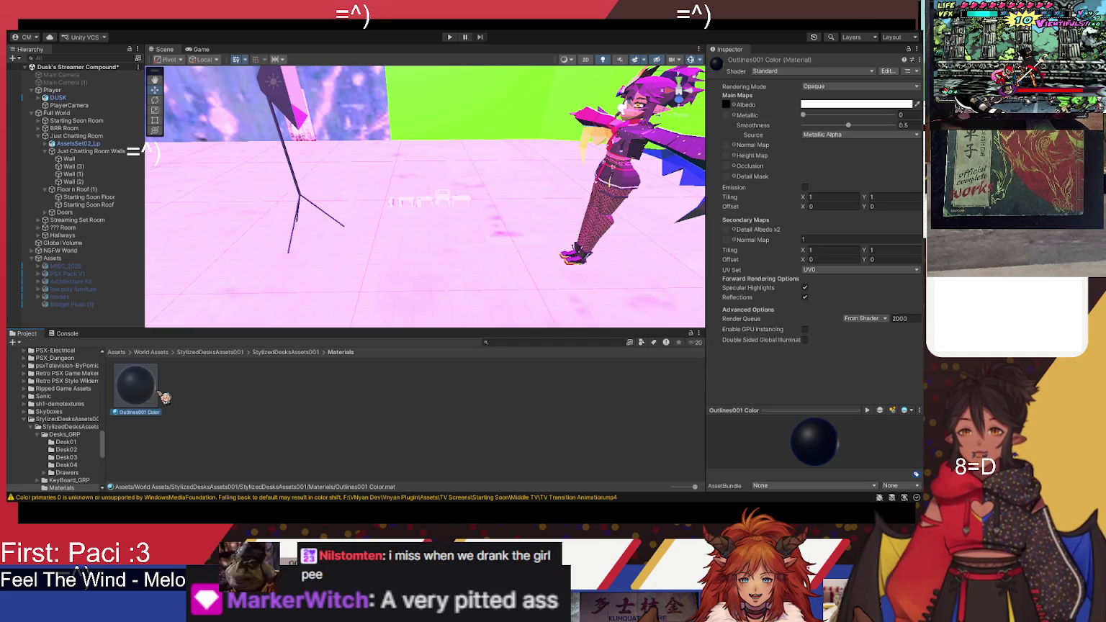
{"action": "left_click", "coordinate": [288, 352]}
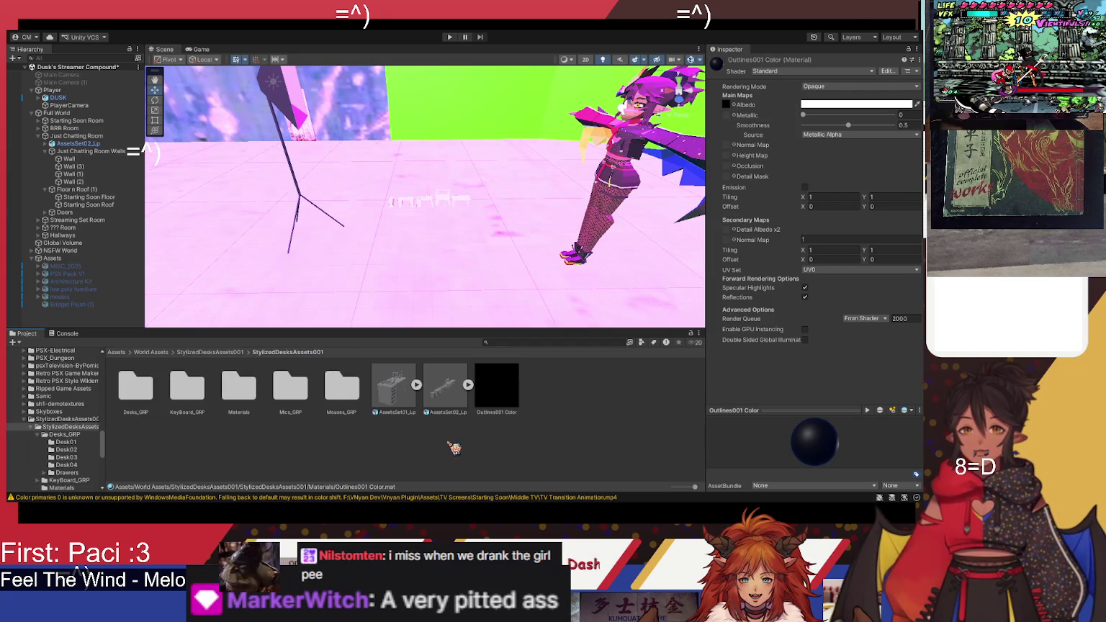
{"action": "left_click", "coordinate": [445, 387]}
{"action": "left_click_drag", "start_coordinate": [819, 200], "coordinate": [820, 199]}
{"action": "mouse_move", "coordinate": [471, 268]}
{"action": "left_mouse_down"}
{"action": "mouse_move", "coordinate": [451, 227]}
{"action": "mouse_move", "coordinate": [472, 236]}
{"action": "left_mouse_up"}
{"action": "left_click", "coordinate": [800, 198]}
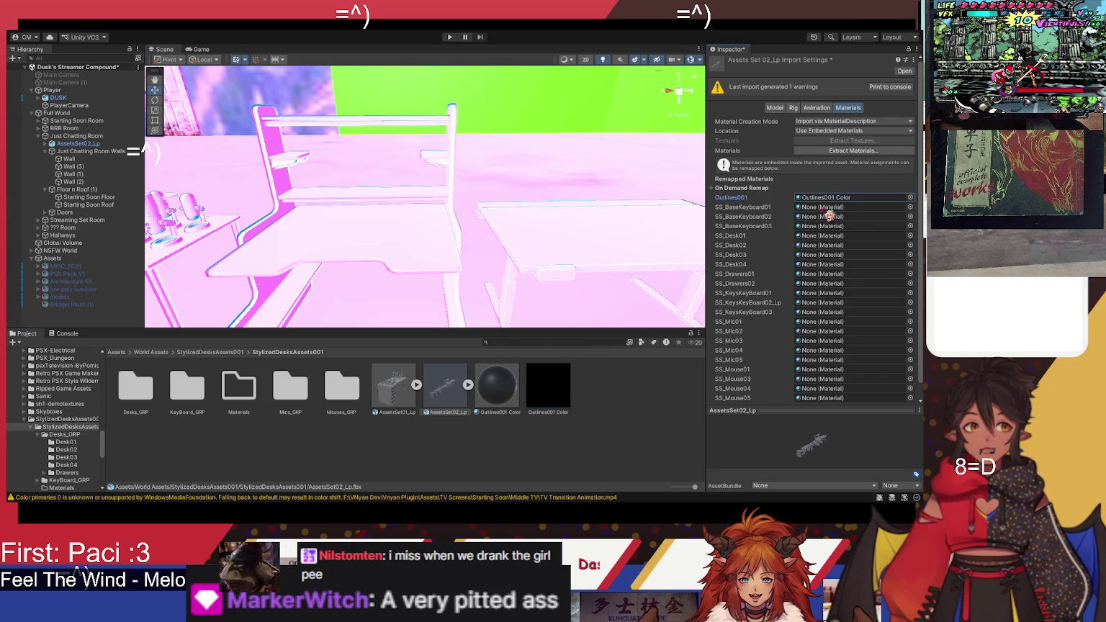
Step: Remap the SS_BaseKeyboard01, mic, desk, SS_KeysKeyBoard02_Lp and mouse slots to Outlines001 Color
{"action": "left_click_drag", "start_coordinate": [497, 386], "coordinate": [833, 212]}
{"action": "mouse_move", "coordinate": [576, 238]}
{"action": "left_mouse_down"}
{"action": "mouse_move", "coordinate": [533, 236]}
{"action": "mouse_move", "coordinate": [601, 214]}
{"action": "mouse_move", "coordinate": [504, 238]}
{"action": "mouse_move", "coordinate": [489, 259]}
{"action": "left_mouse_up"}
{"action": "mouse_move", "coordinate": [501, 388]}
{"action": "left_mouse_down"}
{"action": "mouse_move", "coordinate": [821, 198]}
{"action": "mouse_move", "coordinate": [812, 374]}
{"action": "mouse_move", "coordinate": [821, 265]}
{"action": "left_mouse_up"}
{"action": "scroll", "coordinate": [558, 251], "scroll_direction": "down", "scroll_amount": 5}
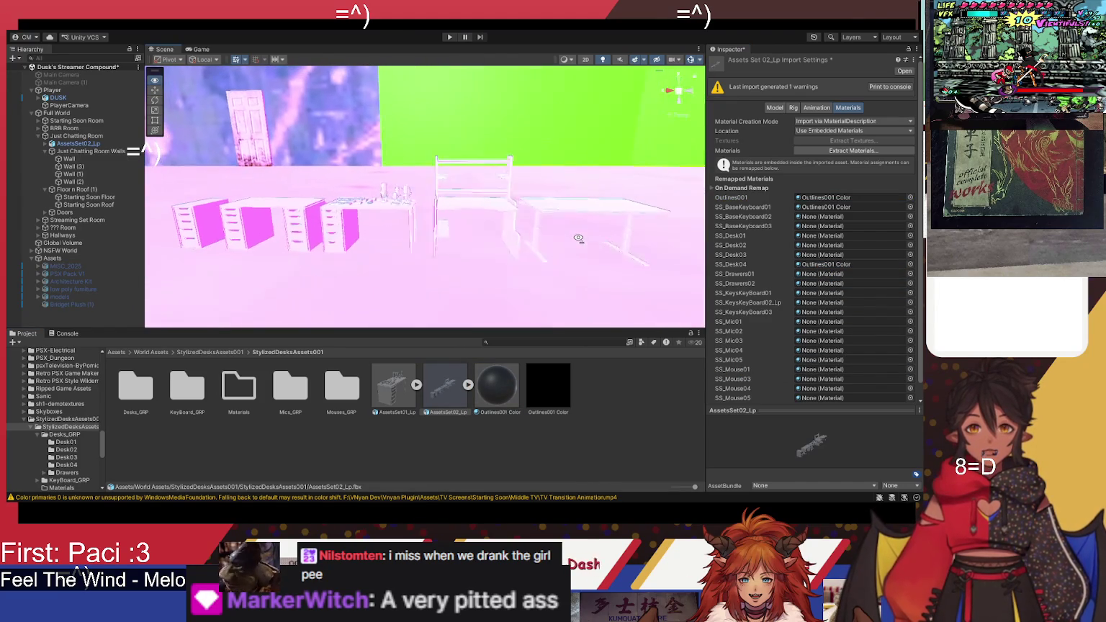
{"action": "left_click", "coordinate": [844, 265]}
{"action": "mouse_move", "coordinate": [497, 392]}
{"action": "left_mouse_down"}
{"action": "mouse_move", "coordinate": [819, 268]}
{"action": "mouse_move", "coordinate": [816, 237]}
{"action": "mouse_move", "coordinate": [496, 392]}
{"action": "mouse_move", "coordinate": [811, 327]}
{"action": "mouse_move", "coordinate": [504, 395]}
{"action": "mouse_move", "coordinate": [821, 370]}
{"action": "left_mouse_up"}
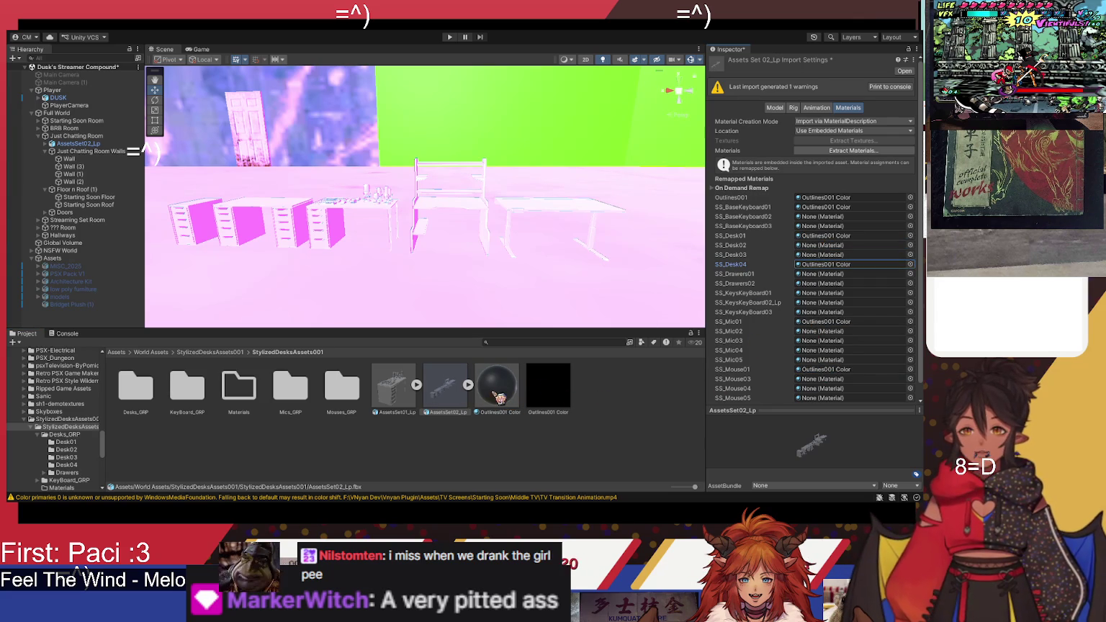
{"action": "left_click_drag", "start_coordinate": [819, 323], "coordinate": [820, 304]}
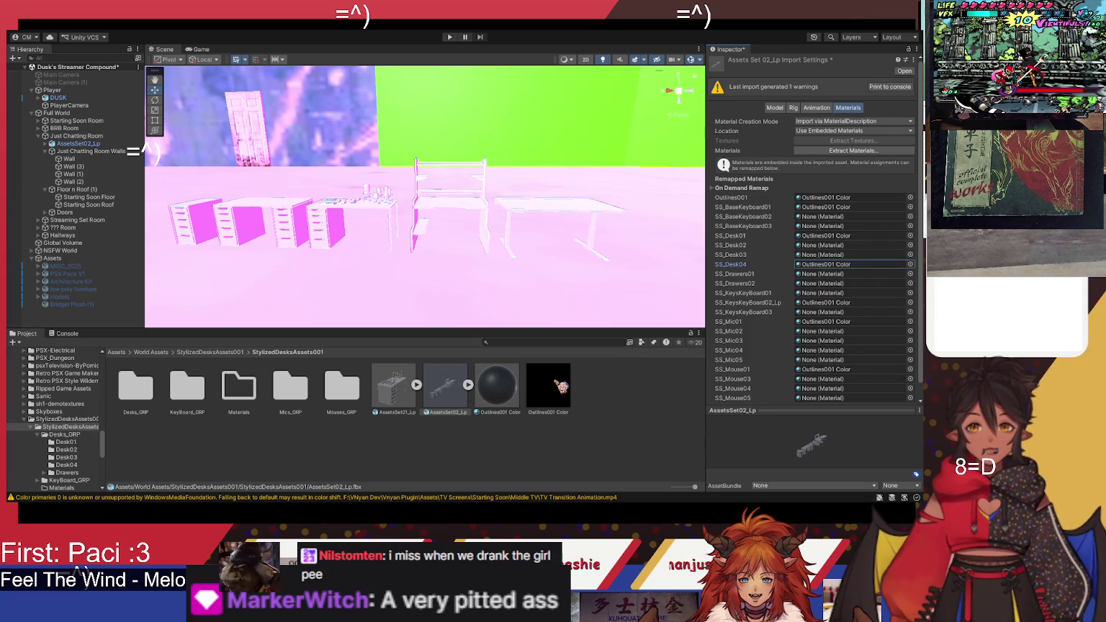
{"action": "left_click_drag", "start_coordinate": [496, 388], "coordinate": [872, 388]}
{"action": "mouse_move", "coordinate": [531, 257]}
{"action": "left_mouse_down"}
{"action": "mouse_move", "coordinate": [494, 217]}
{"action": "mouse_move", "coordinate": [521, 280]}
{"action": "mouse_move", "coordinate": [493, 288]}
{"action": "mouse_move", "coordinate": [428, 264]}
{"action": "mouse_move", "coordinate": [471, 258]}
{"action": "left_mouse_up"}
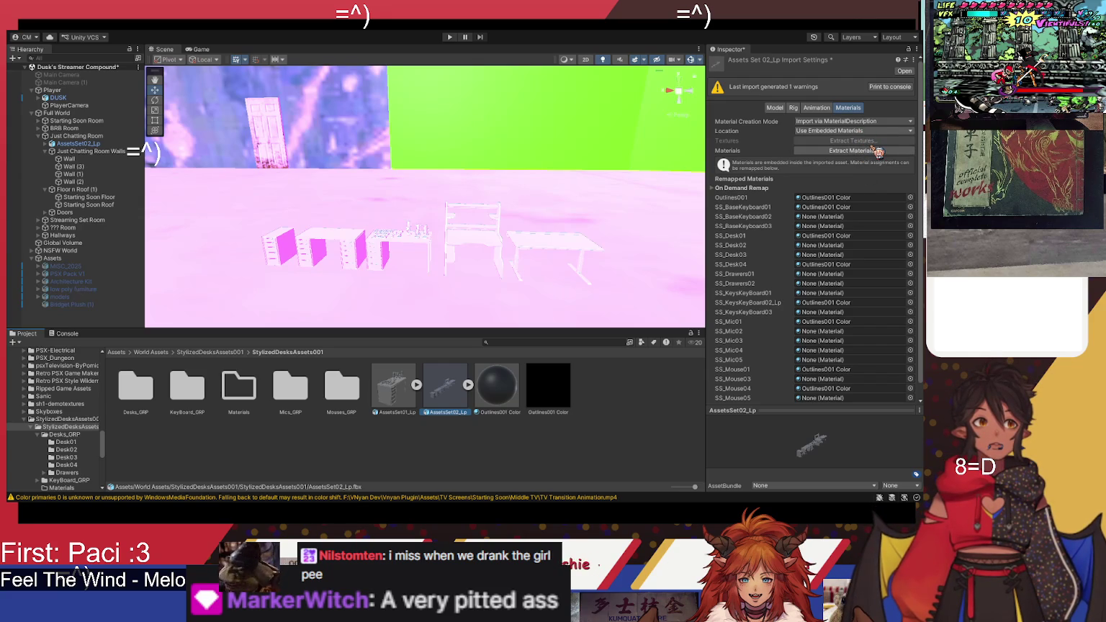
Step: Revert legacy material storage, then clear the Outlines001, SS_BaseKeyboard01, SS_Desk01 and SS_Desk04 remaps
{"action": "left_click", "coordinate": [872, 132]}
{"action": "left_click", "coordinate": [868, 140]}
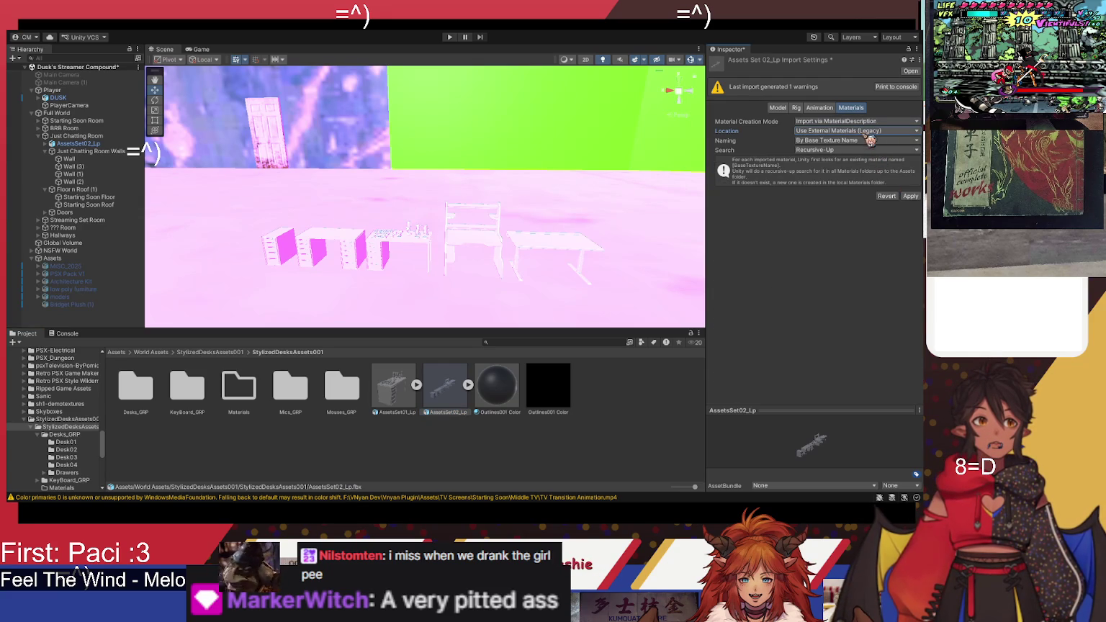
{"action": "key", "text": "ctrl+z"}
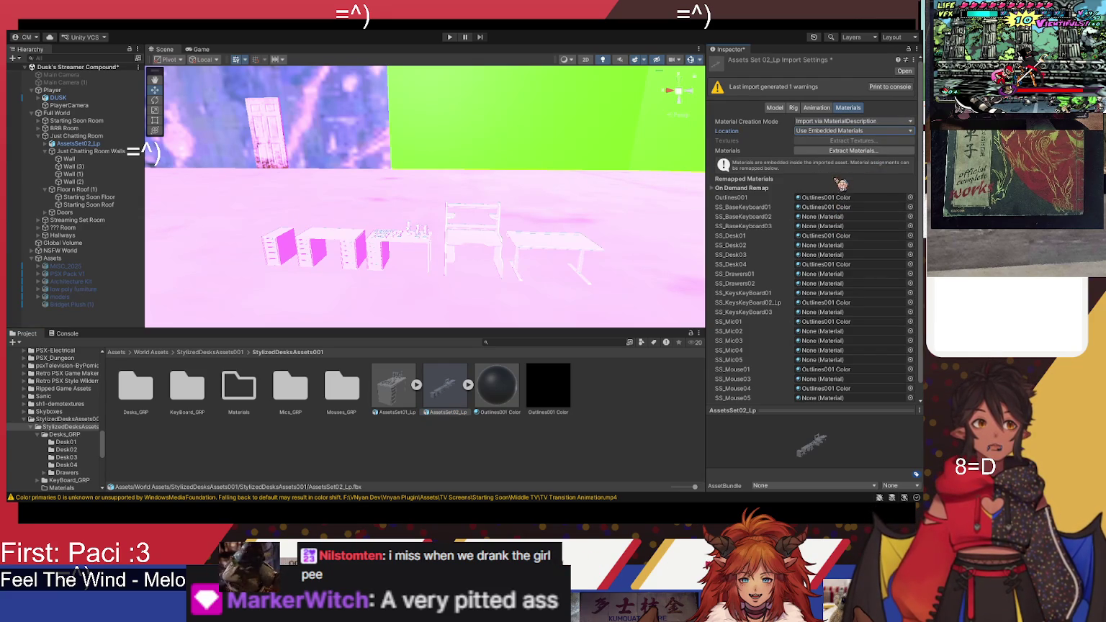
{"action": "left_click", "coordinate": [854, 151]}
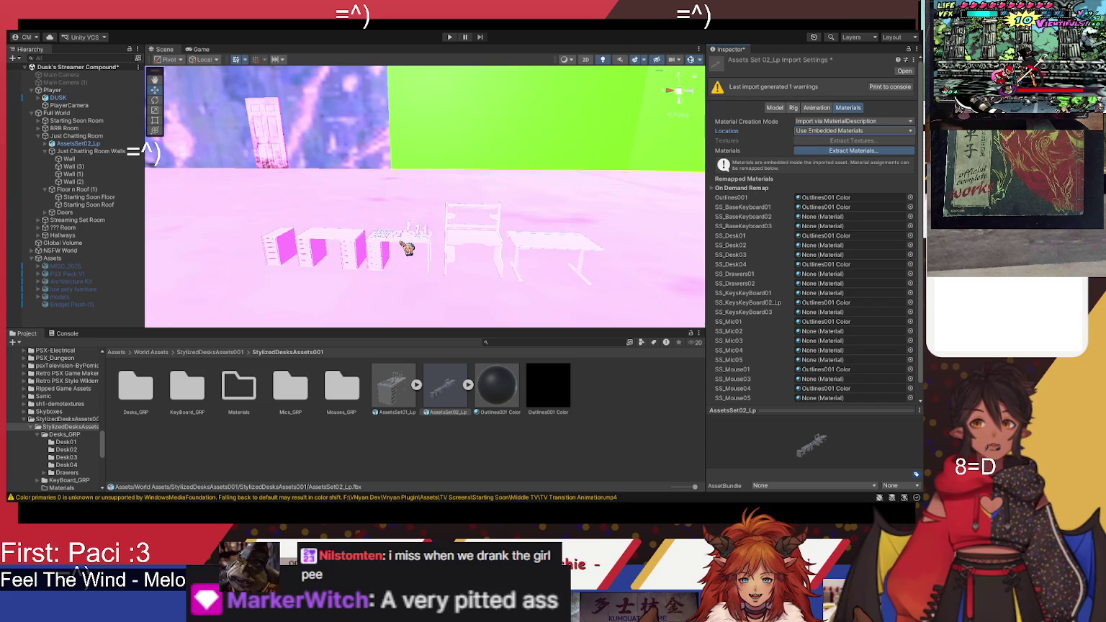
{"action": "left_click", "coordinate": [821, 207]}
{"action": "key", "text": "Delete"}
{"action": "left_click", "coordinate": [820, 197]}
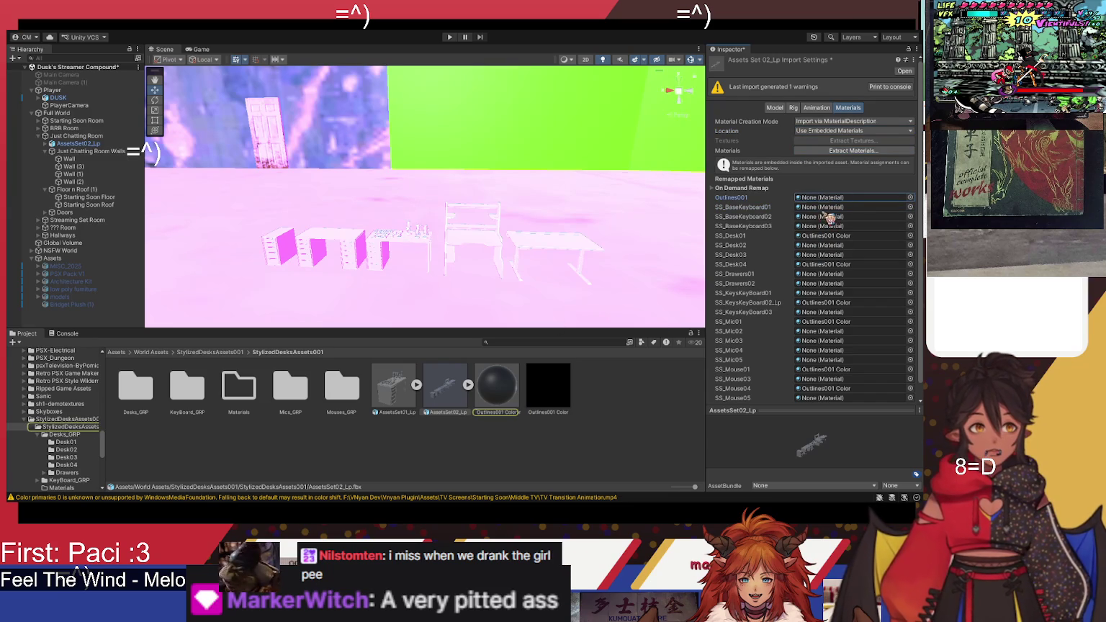
{"action": "key", "text": "Delete"}
{"action": "left_click", "coordinate": [821, 235]}
{"action": "key", "text": "Delete"}
{"action": "left_click", "coordinate": [821, 264]}
{"action": "key", "text": "Delete"}
Step: Clear the SS_KeysKeyBoard02_Lp, SS_Mic01, SS_Mouse01 and SS_Mouse04 remaps, then extract the materials
{"action": "left_click", "coordinate": [820, 303]}
{"action": "key", "text": "Delete"}
{"action": "left_click", "coordinate": [821, 321]}
{"action": "key", "text": "Delete"}
{"action": "left_click", "coordinate": [821, 369]}
{"action": "key", "text": "Delete"}
{"action": "left_click", "coordinate": [821, 388]}
{"action": "key", "text": "Delete"}
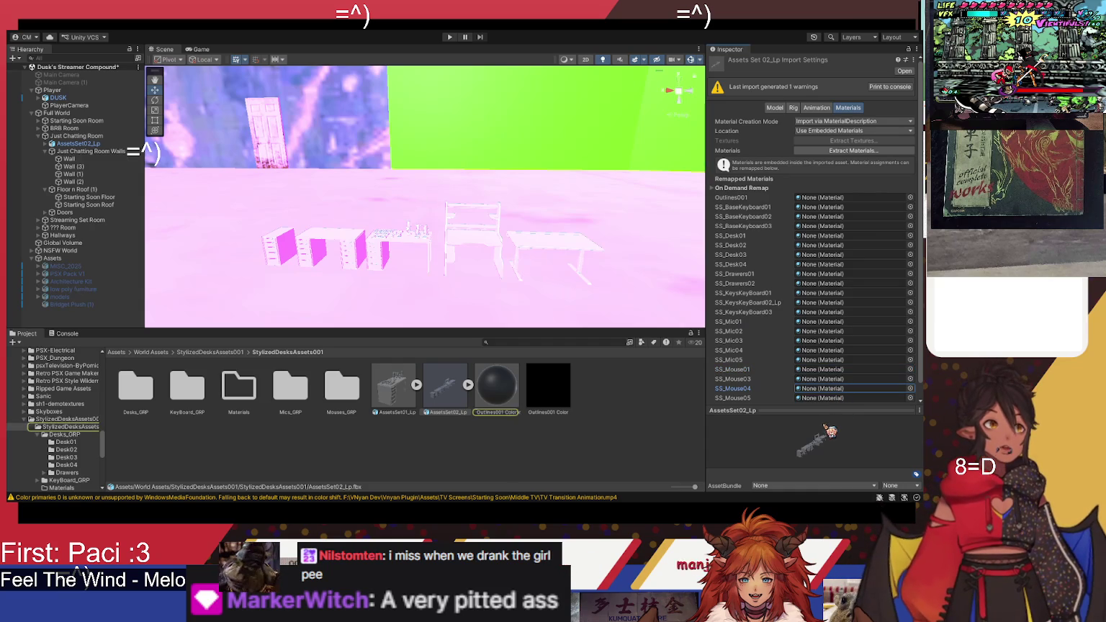
{"action": "left_click", "coordinate": [852, 151]}
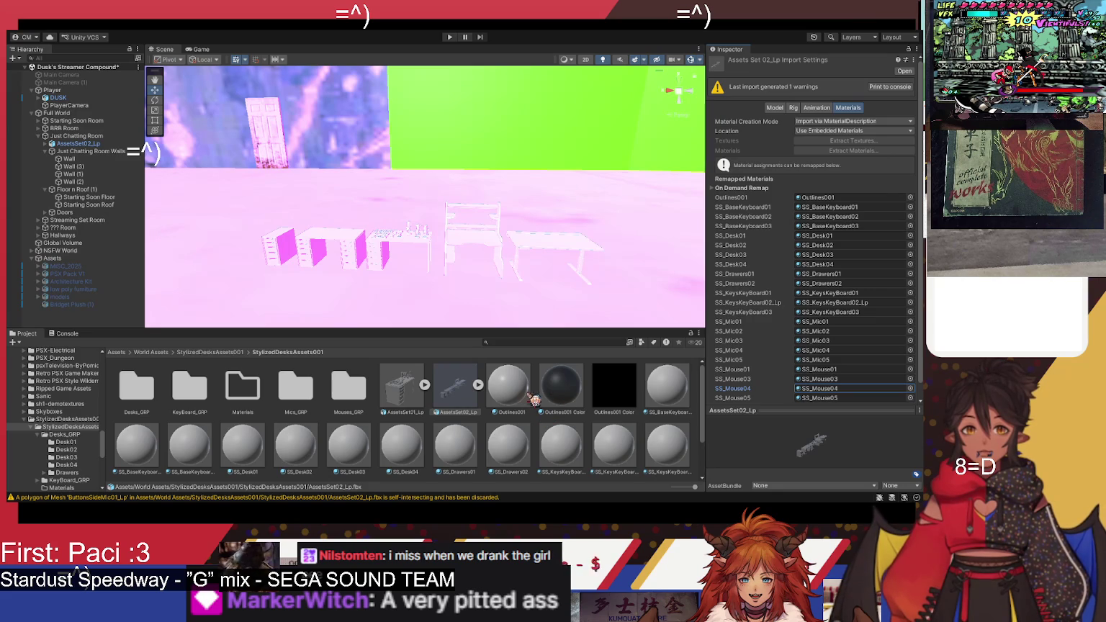
{"action": "left_click", "coordinate": [525, 400]}
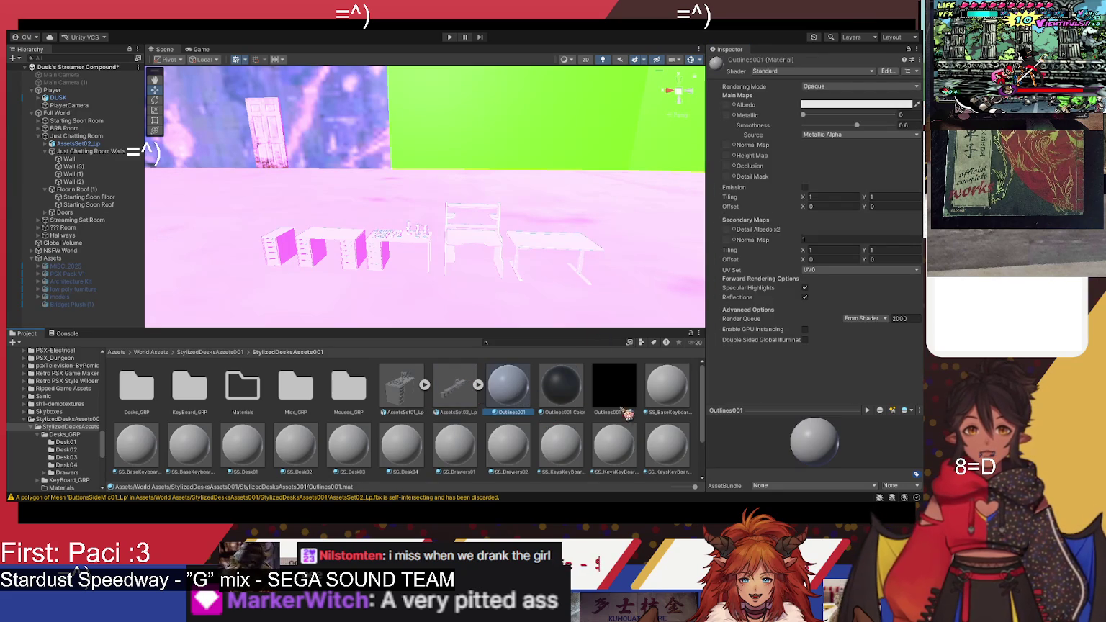
Step: Set the Outlines001 material's Albedo to the black Outlines001 Color texture and check the desks
{"action": "left_click_drag", "start_coordinate": [730, 107], "coordinate": [727, 105]}
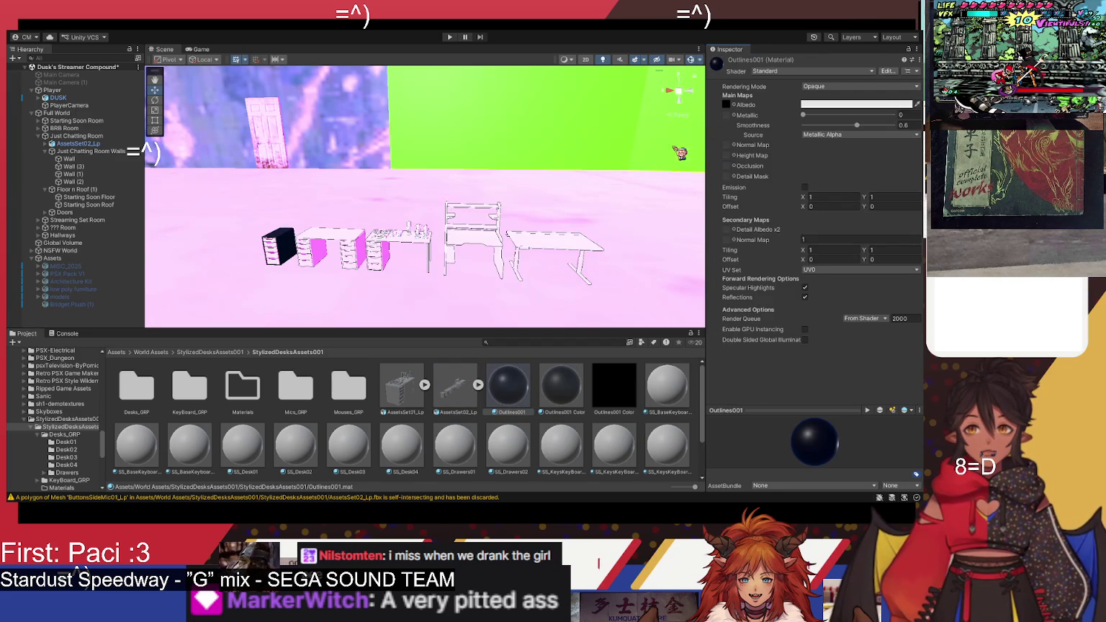
{"action": "key", "text": "w"}
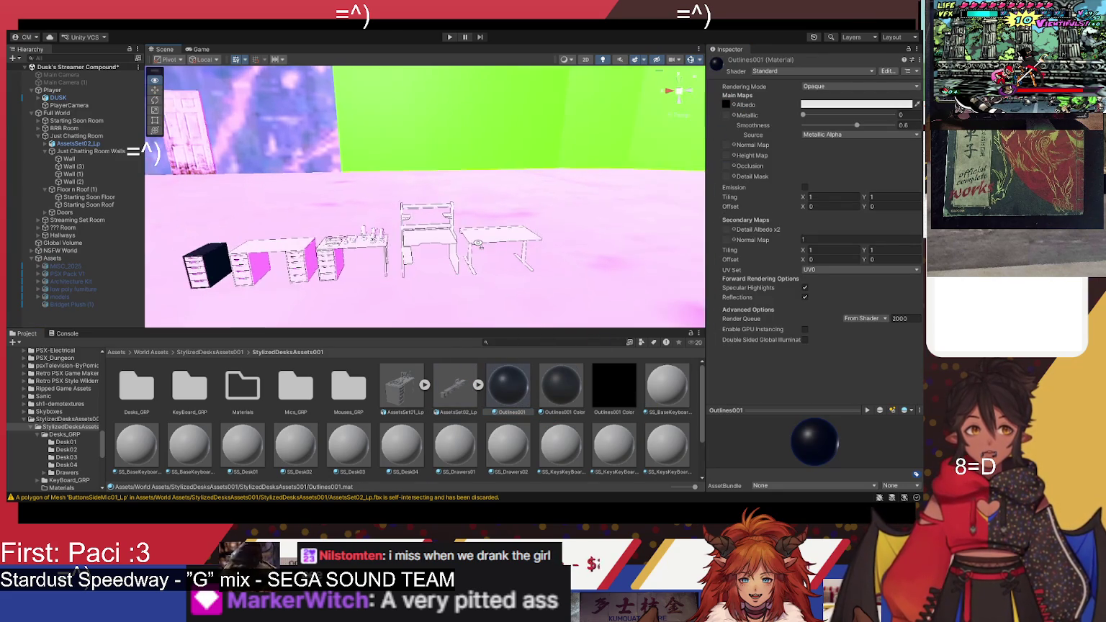
{"action": "key", "text": "s"}
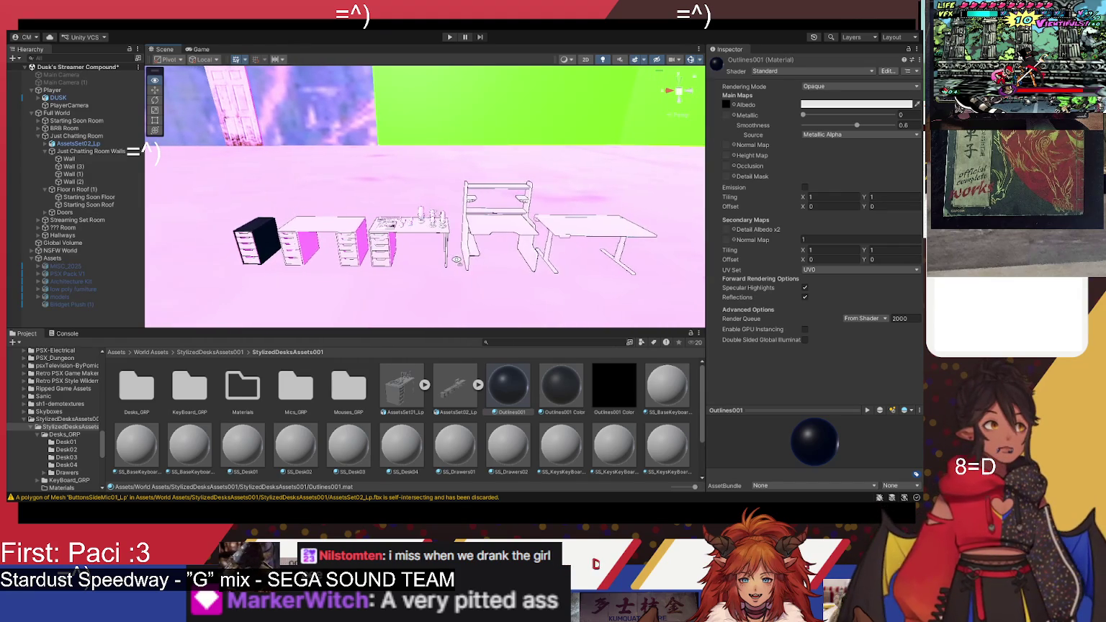
{"action": "key", "text": "w"}
{"action": "key", "text": "s"}
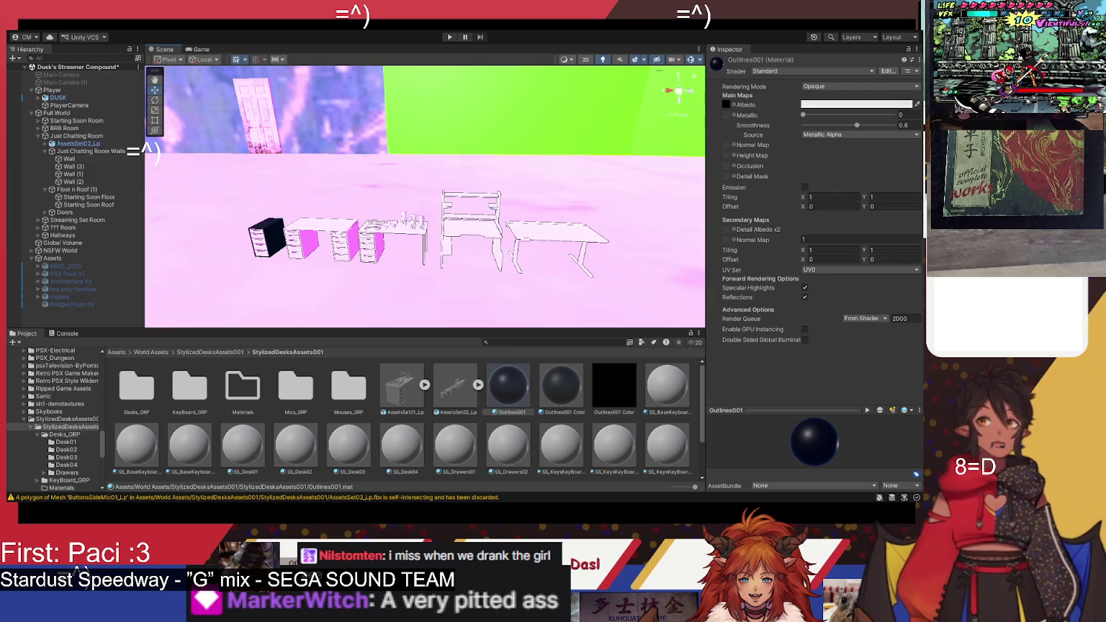
{"action": "mouse_move", "coordinate": [455, 389]}
{"action": "left_mouse_down"}
{"action": "mouse_move", "coordinate": [458, 203]}
{"action": "mouse_move", "coordinate": [471, 220]}
{"action": "left_mouse_up"}
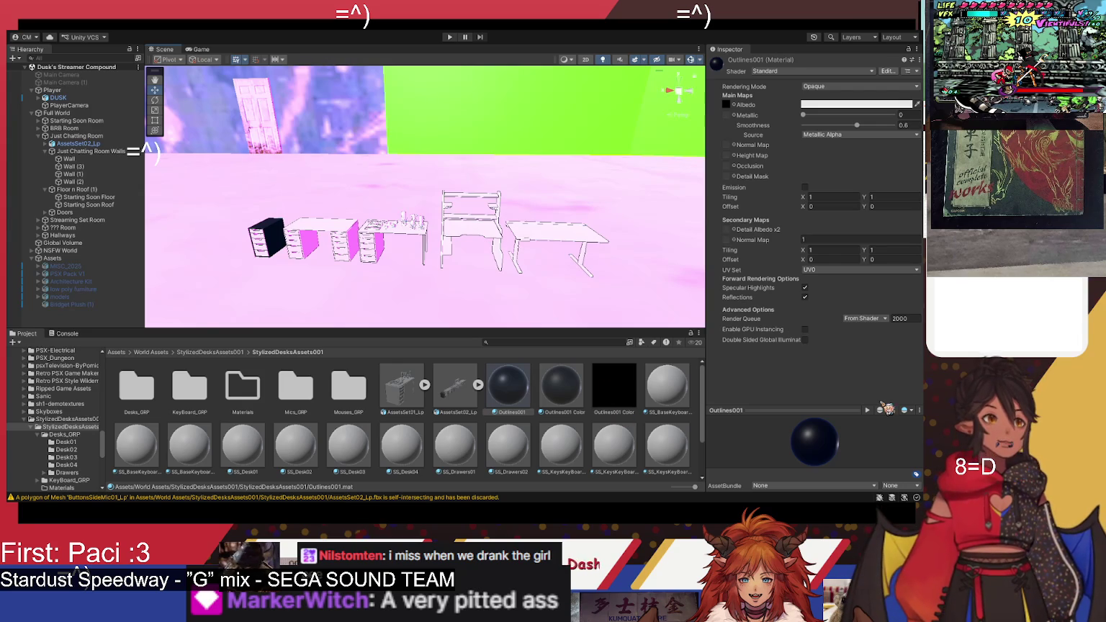
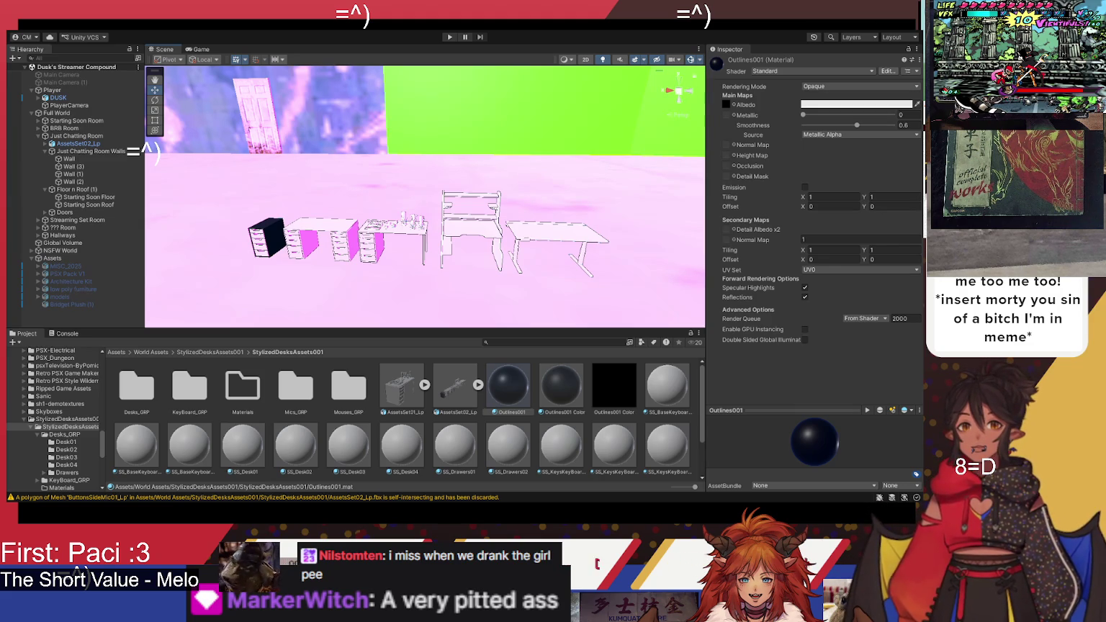
Step: Open Desks_GRP > Desk01 and inspect the SS_Desk01 Color and Roughness textures
{"action": "double_click", "coordinate": [147, 396]}
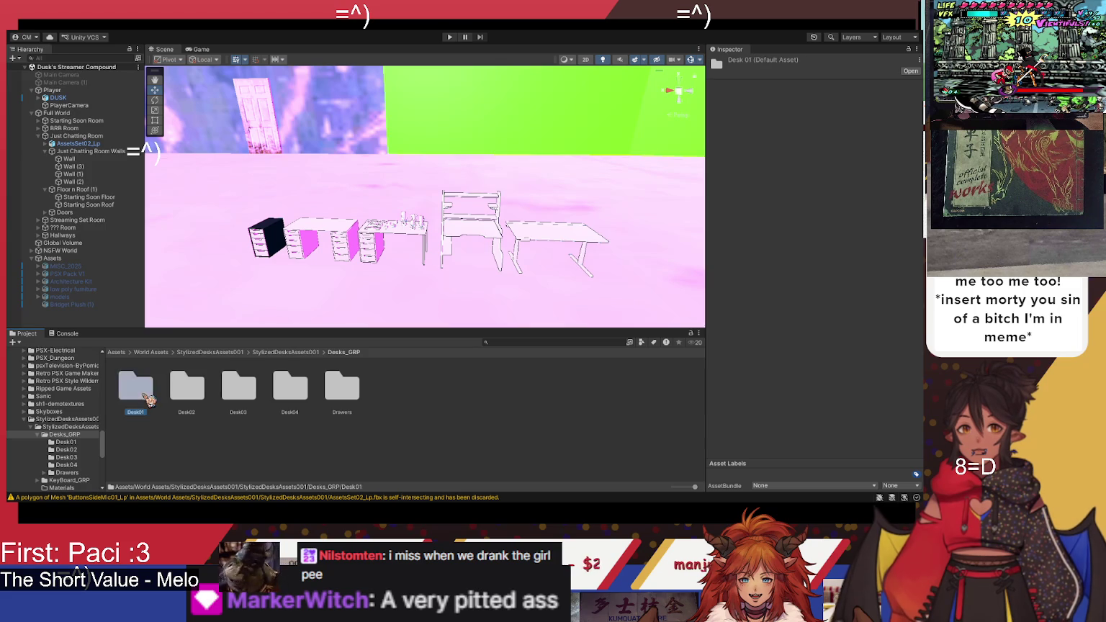
{"action": "double_click", "coordinate": [148, 396]}
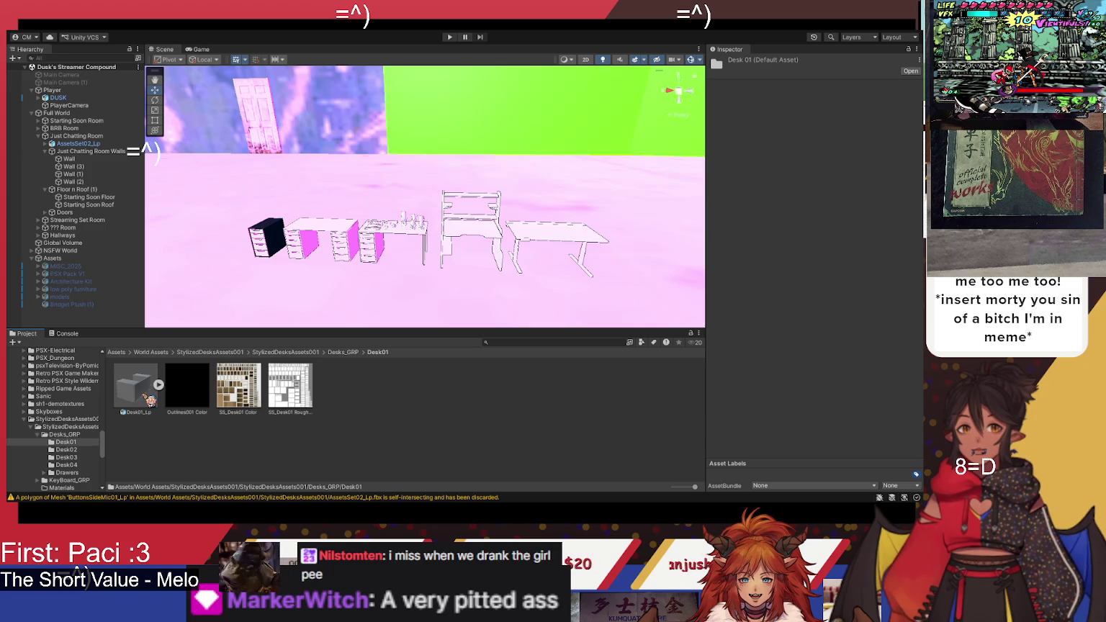
{"action": "left_click", "coordinate": [250, 401]}
{"action": "left_click", "coordinate": [282, 389]}
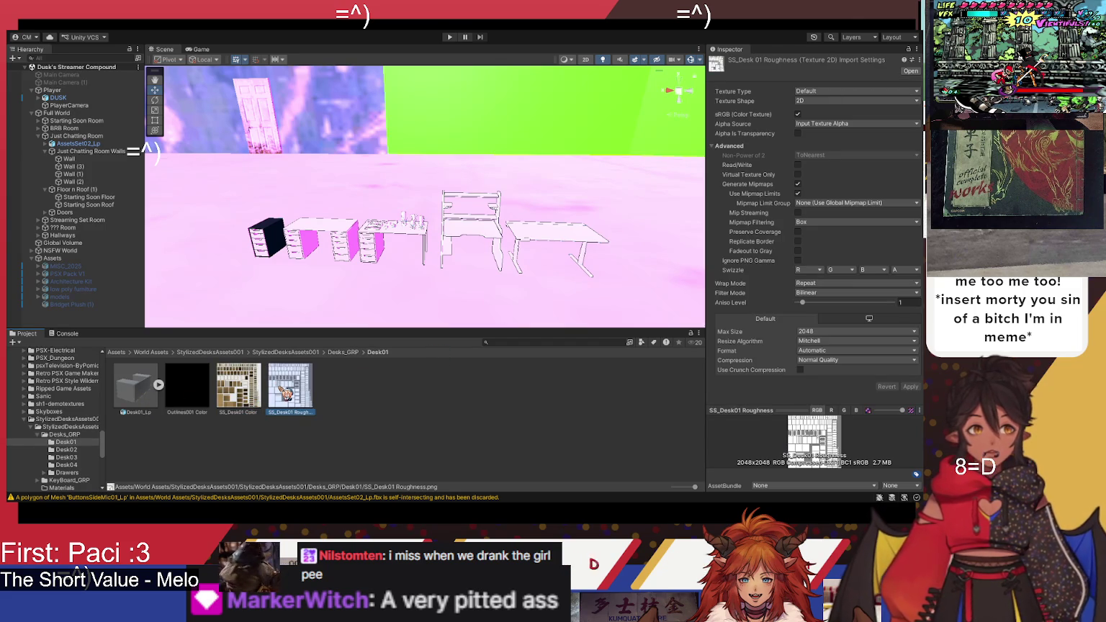
Step: Navigate back up to World Assets and select the AssetsSet02_Lp desk set in the scene
{"action": "left_click", "coordinate": [196, 352]}
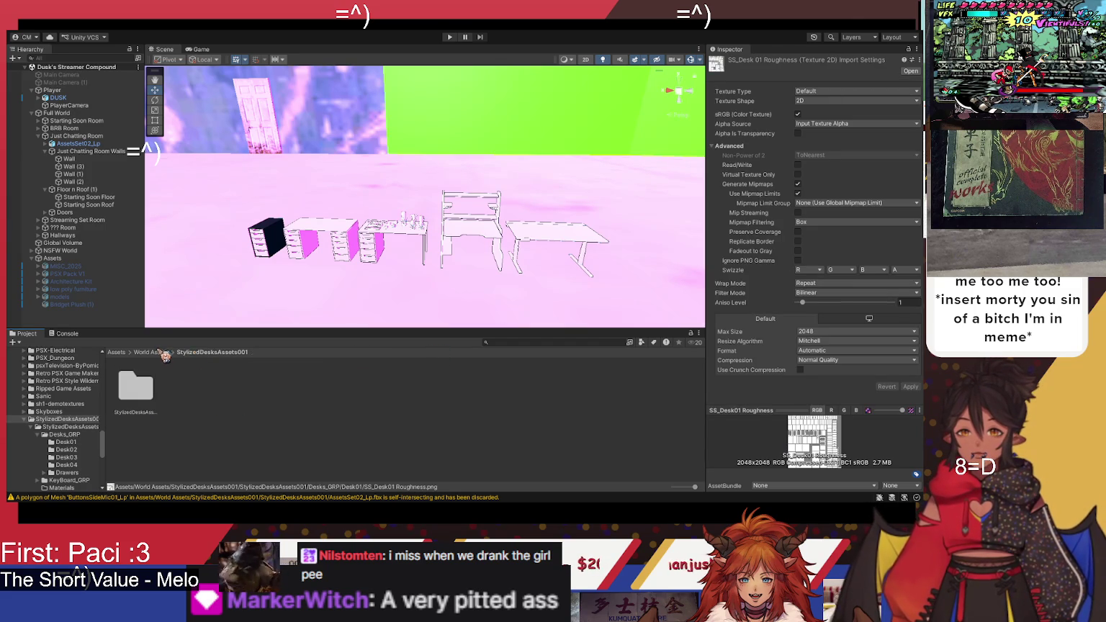
{"action": "left_click", "coordinate": [158, 352]}
{"action": "scroll", "coordinate": [248, 396], "scroll_direction": "down", "scroll_amount": 2}
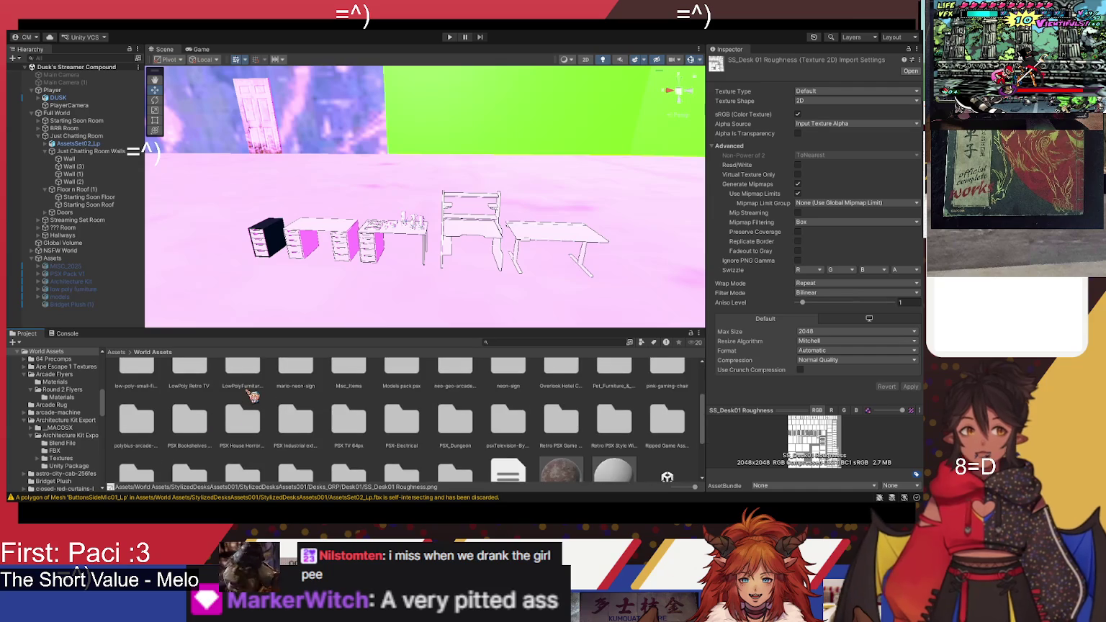
{"action": "left_click", "coordinate": [273, 251]}
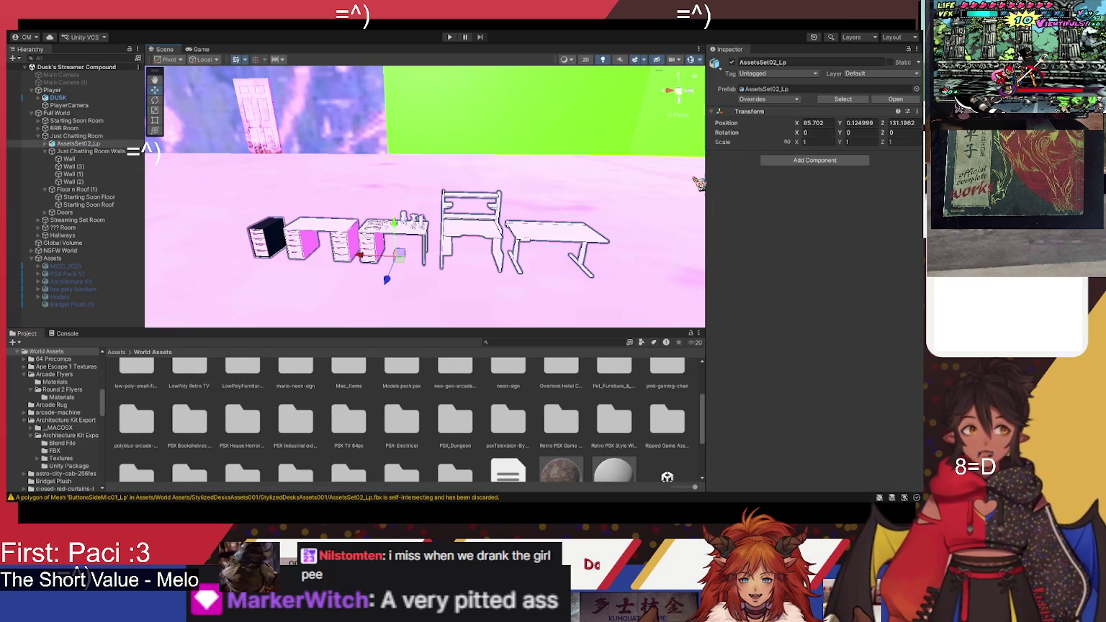
Step: Ping the desk set's source asset, check the SS_BaseKeyboard01 material, and open KeyBoard_GRP
{"action": "left_click", "coordinate": [807, 89]}
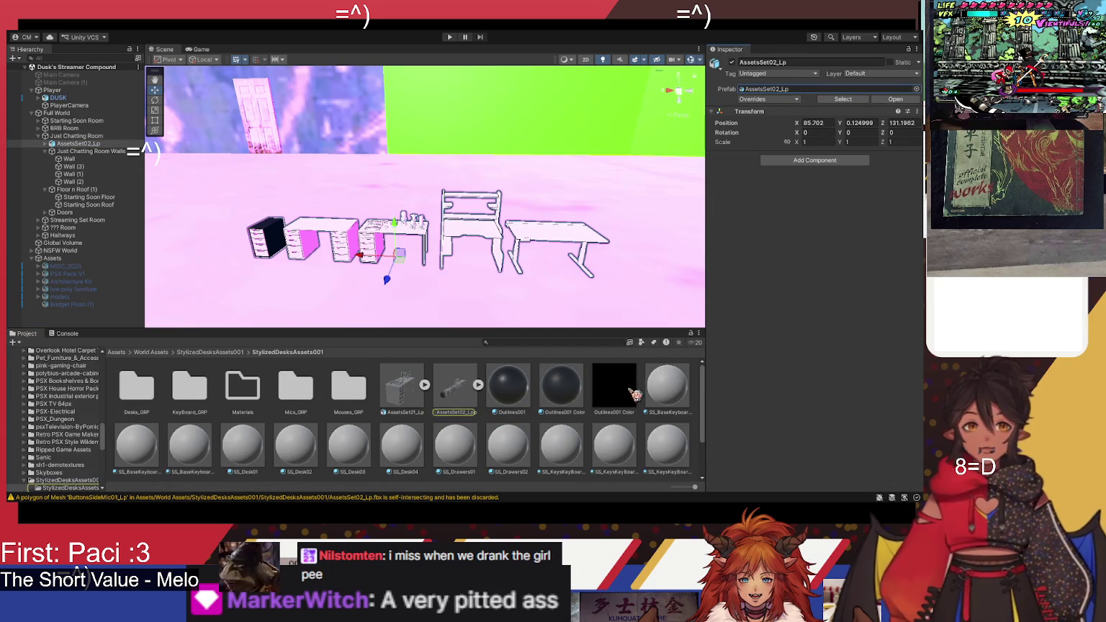
{"action": "left_click", "coordinate": [672, 387]}
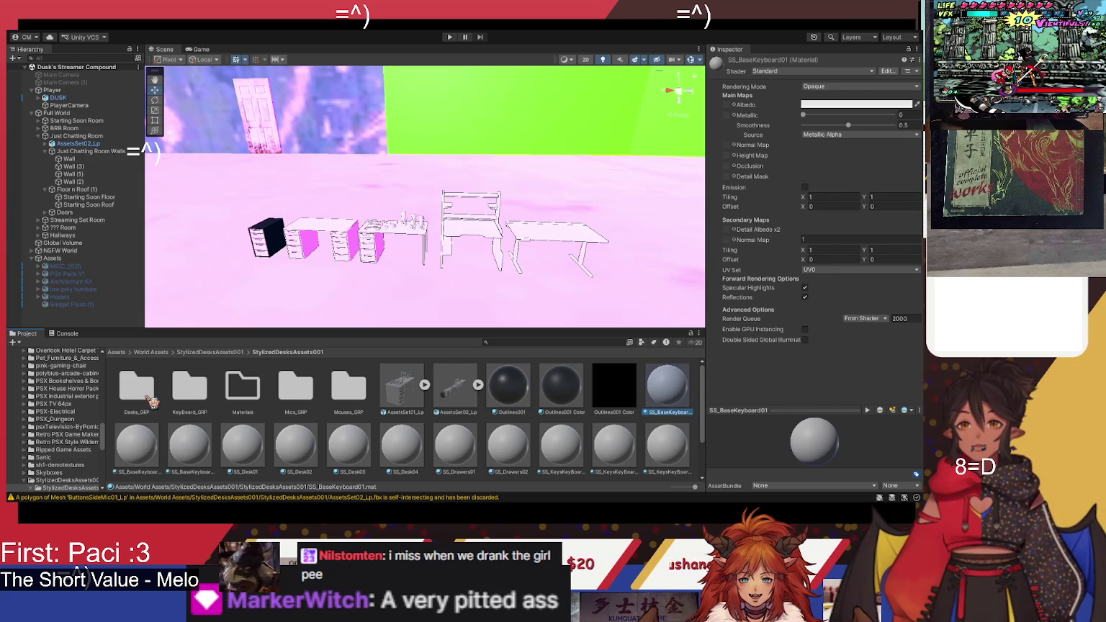
{"action": "double_click", "coordinate": [196, 395]}
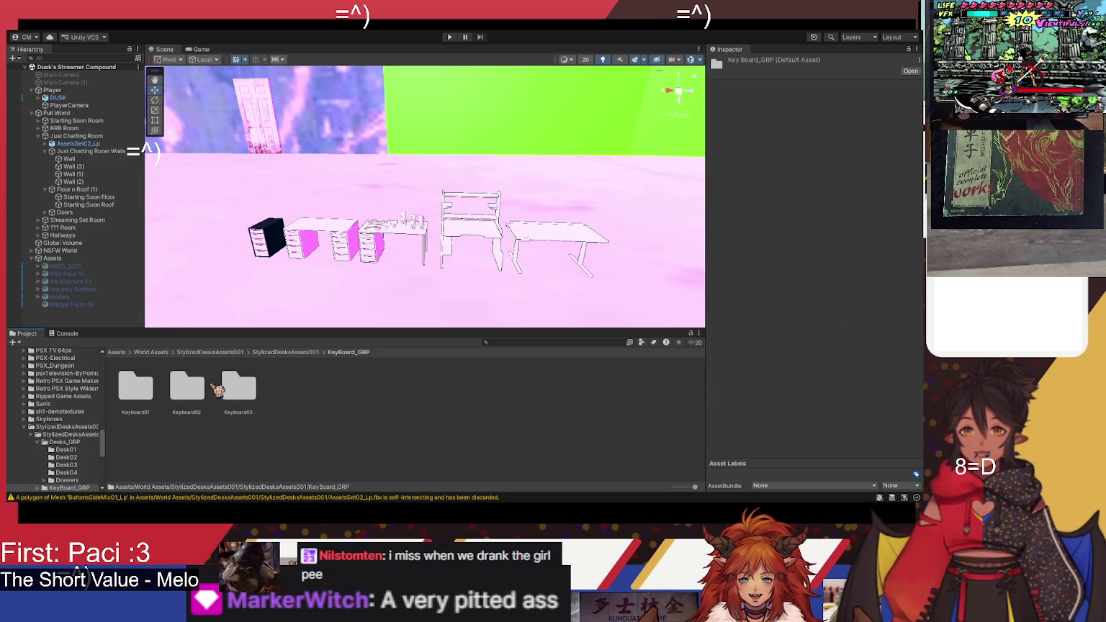
Step: Open the Keyboard01 folder and toggle its selection to view the Keyboard01_Lp model and textures
{"action": "left_click", "coordinate": [146, 408]}
{"action": "double_click", "coordinate": [153, 403]}
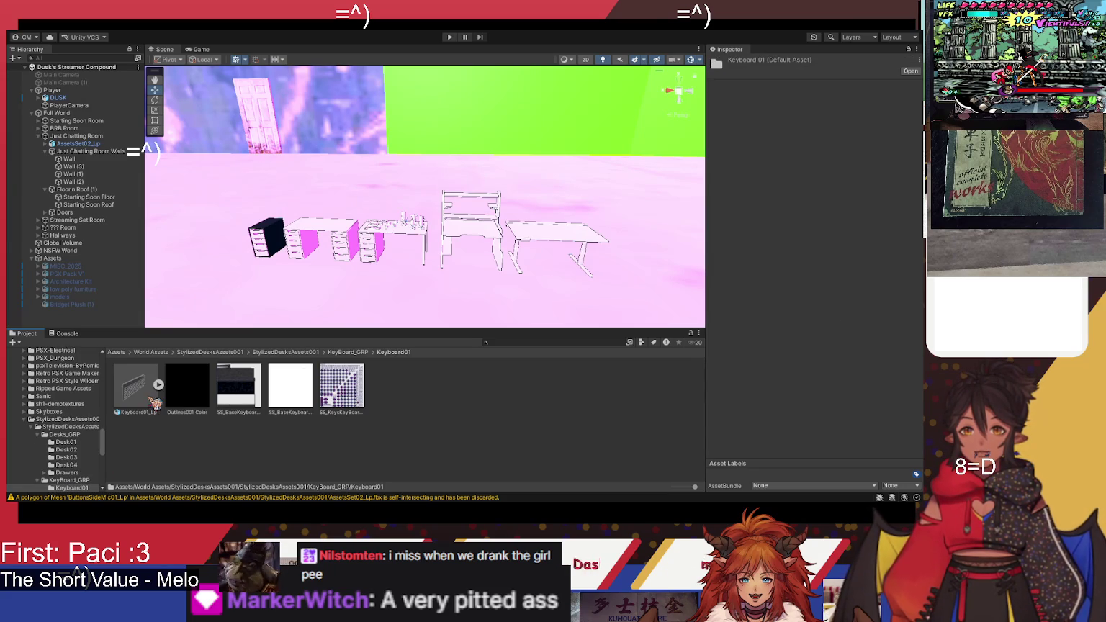
{"action": "left_click", "coordinate": [230, 439]}
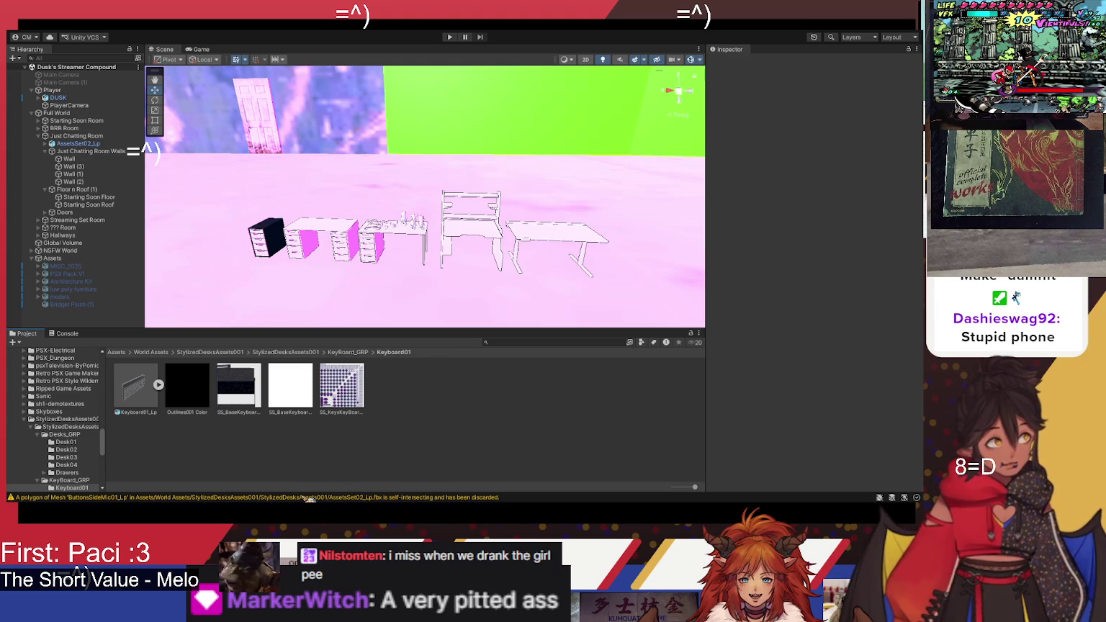
{"action": "left_click", "coordinate": [435, 395]}
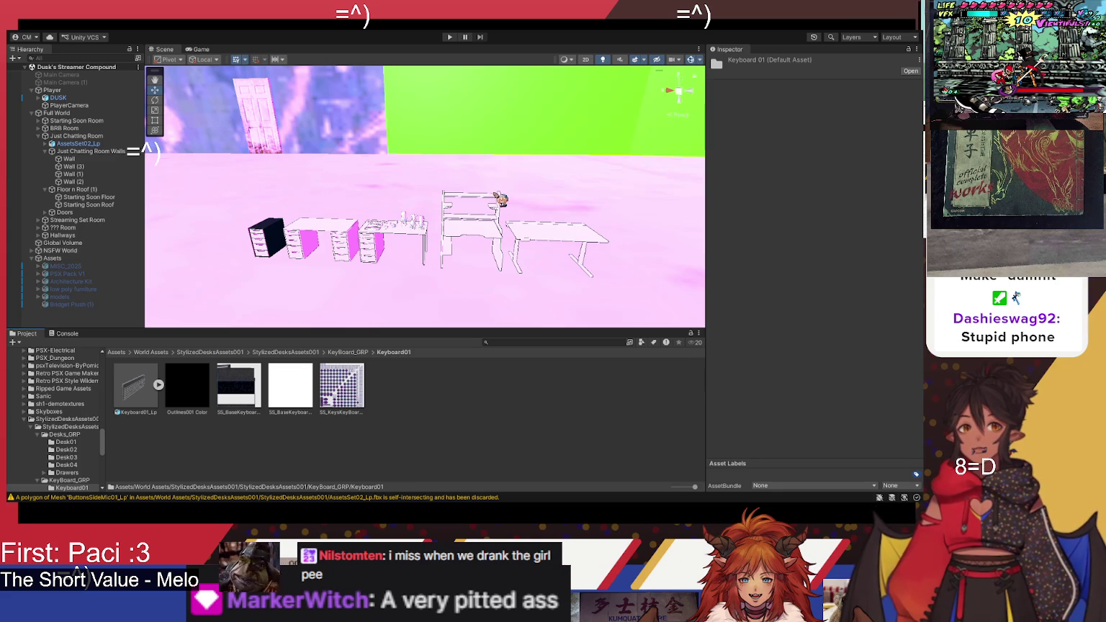
{"action": "left_click", "coordinate": [469, 447]}
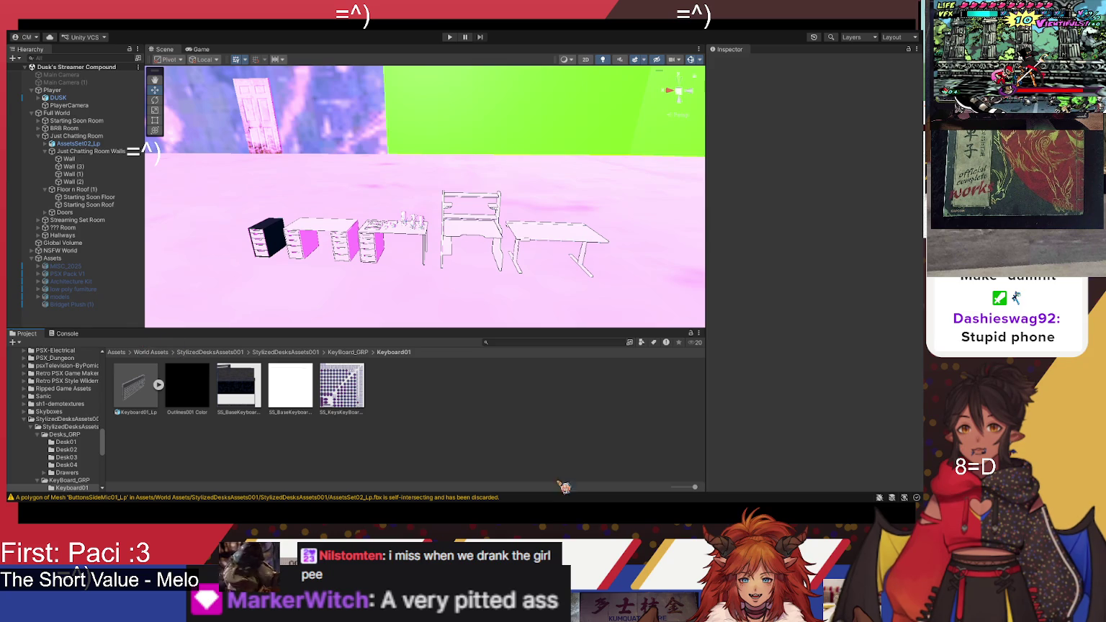
{"action": "left_click", "coordinate": [524, 461]}
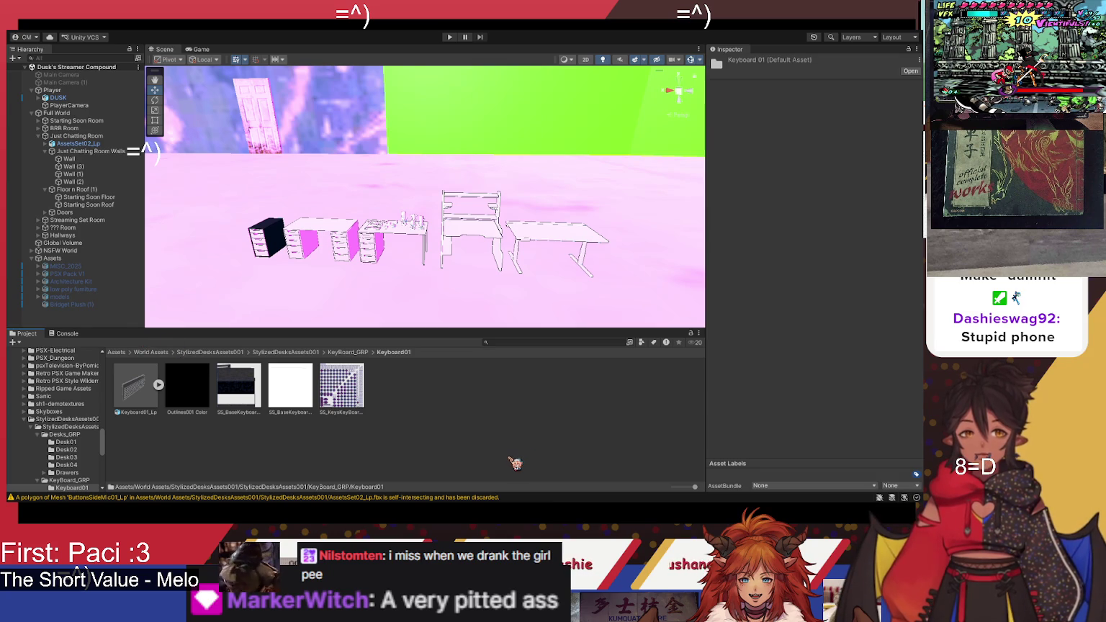
{"action": "left_click", "coordinate": [516, 461]}
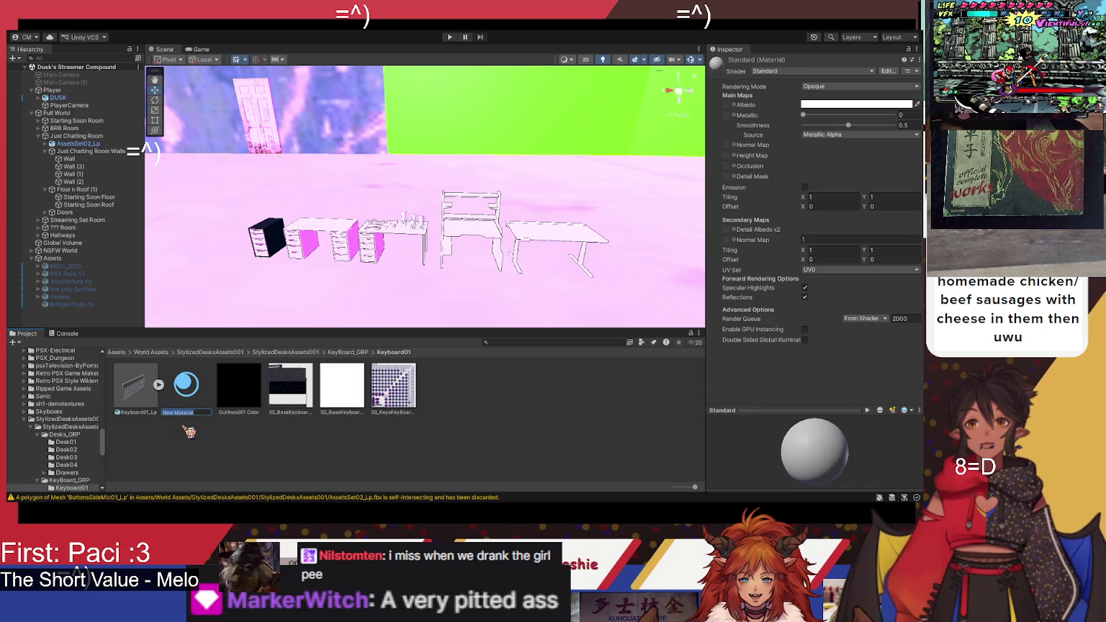
Step: Create and then delete a new material in Keyboard01, and open a second Project tab with Ctrl+5
{"action": "left_click", "coordinate": [189, 386]}
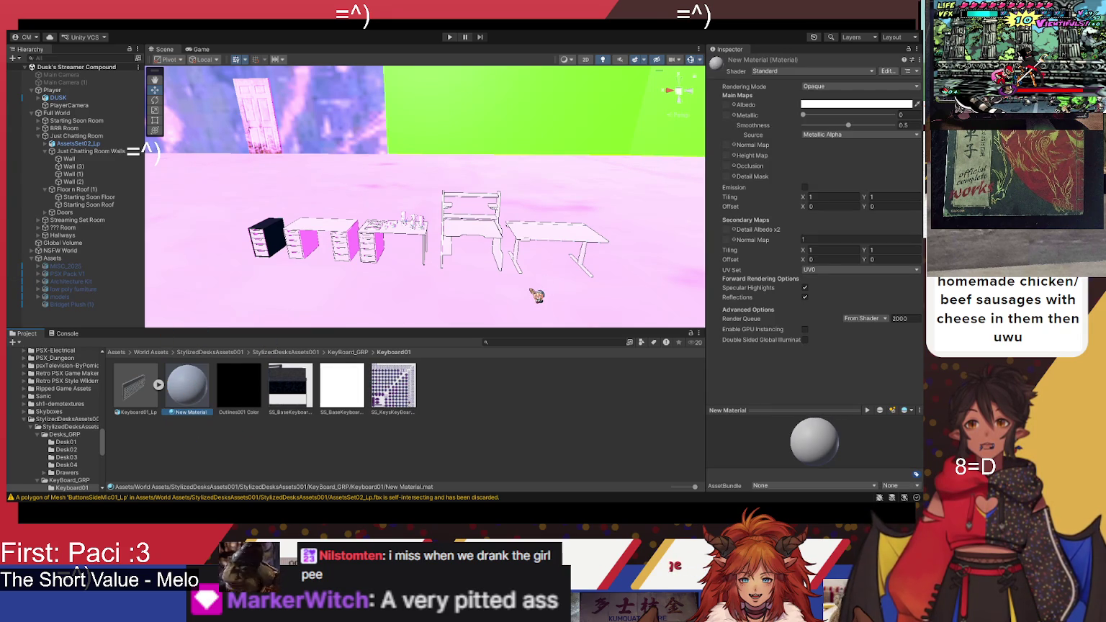
{"action": "key", "text": "Delete"}
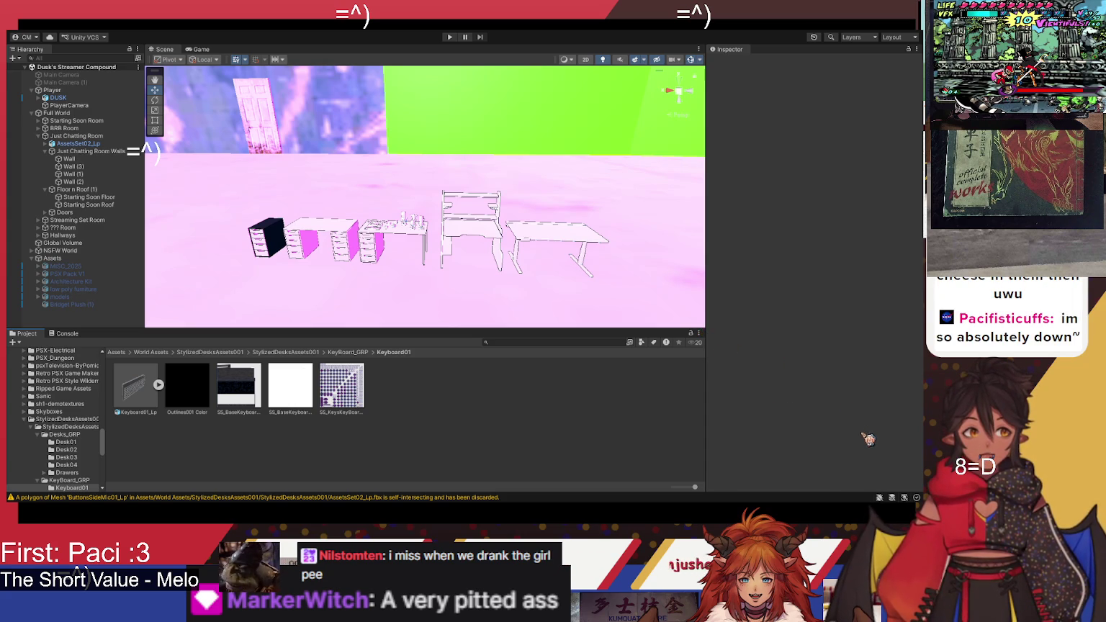
{"action": "key", "text": "ctrl+5"}
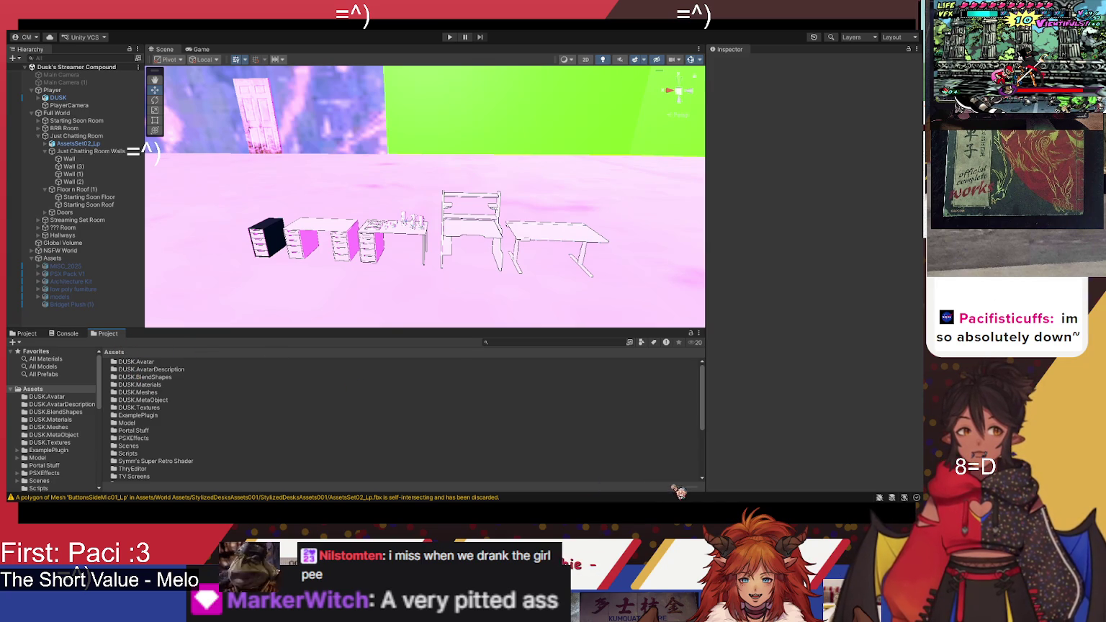
Step: Enlarge the icons and set a two-column layout in the extra Project tab, then close the extra tabs
{"action": "left_click_drag", "start_coordinate": [680, 489], "coordinate": [695, 488]}
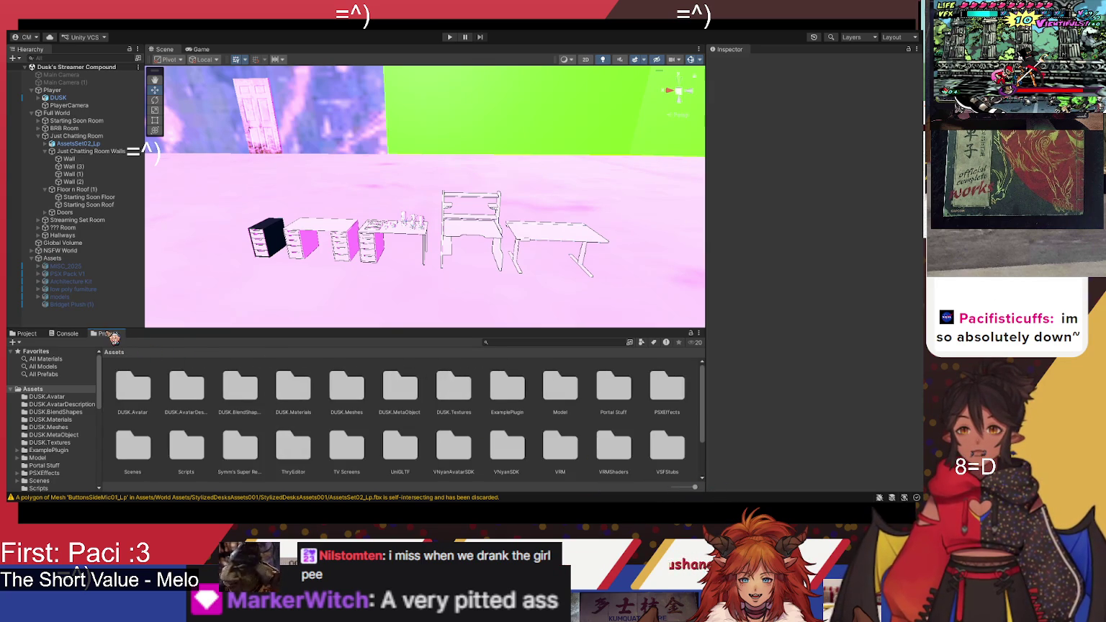
{"action": "middle_click", "coordinate": [115, 336]}
{"action": "left_click_drag", "start_coordinate": [126, 340], "coordinate": [122, 335]}
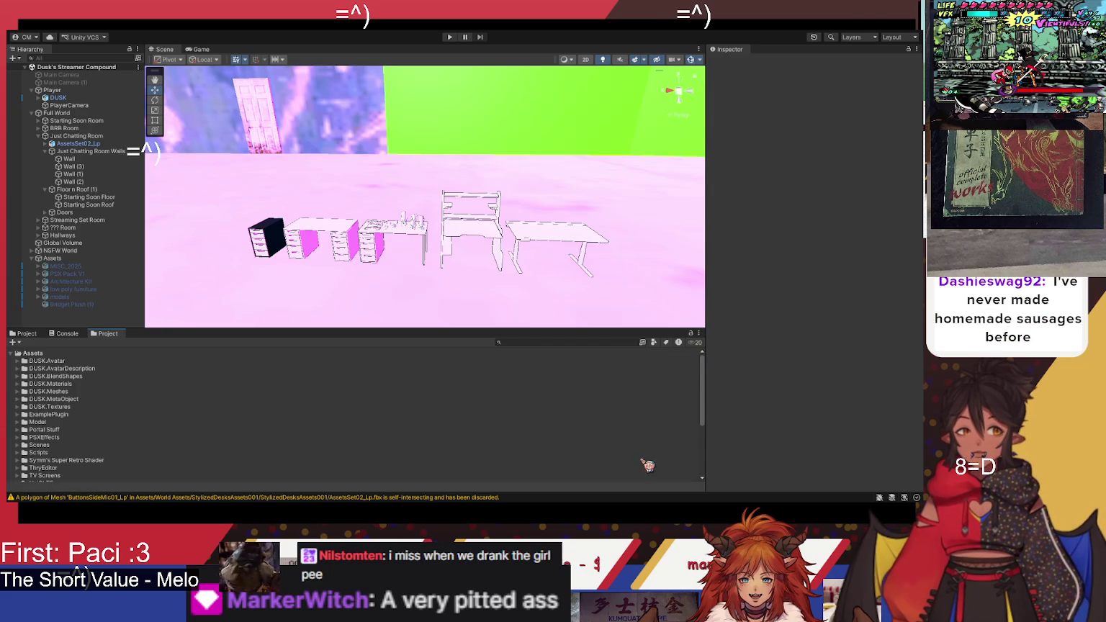
{"action": "left_click", "coordinate": [698, 332]}
{"action": "left_click", "coordinate": [713, 359]}
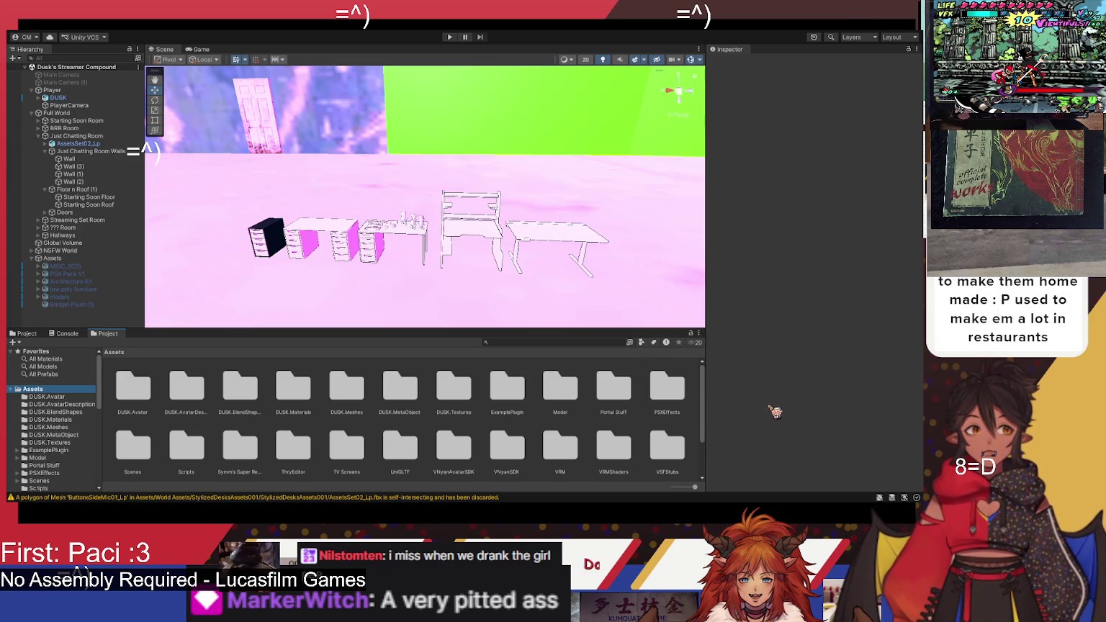
{"action": "middle_click", "coordinate": [108, 335]}
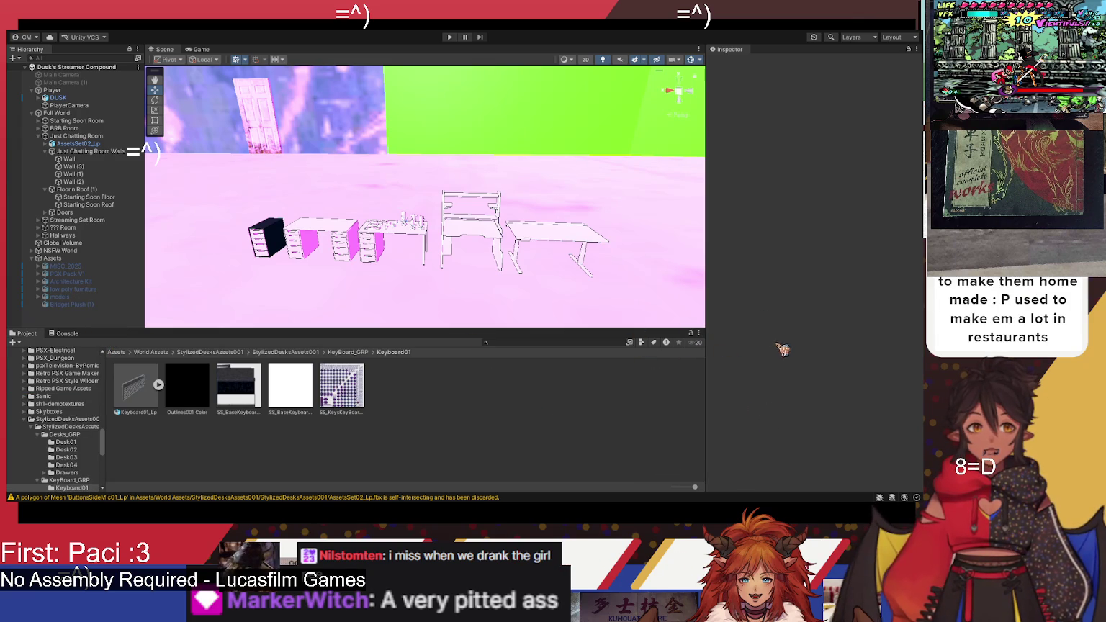